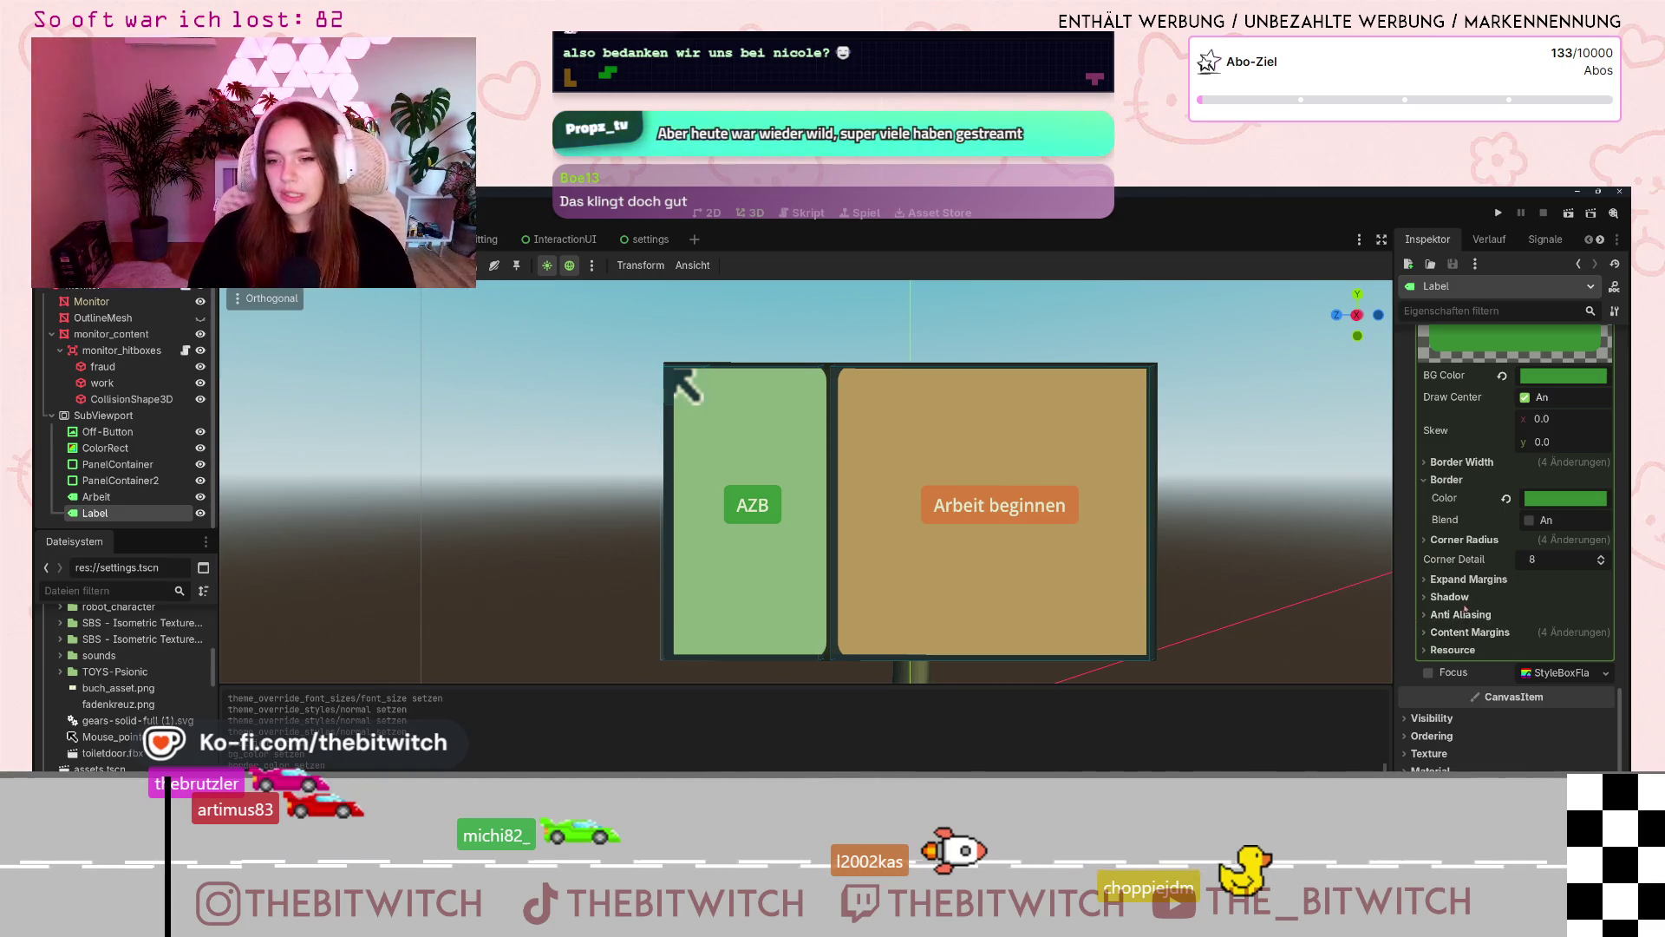
# - Open monitor_hitboxes.gd and insert a blank line after the "Fraud Time" print in case 0
pyautogui.scroll(3, 1467, 608)
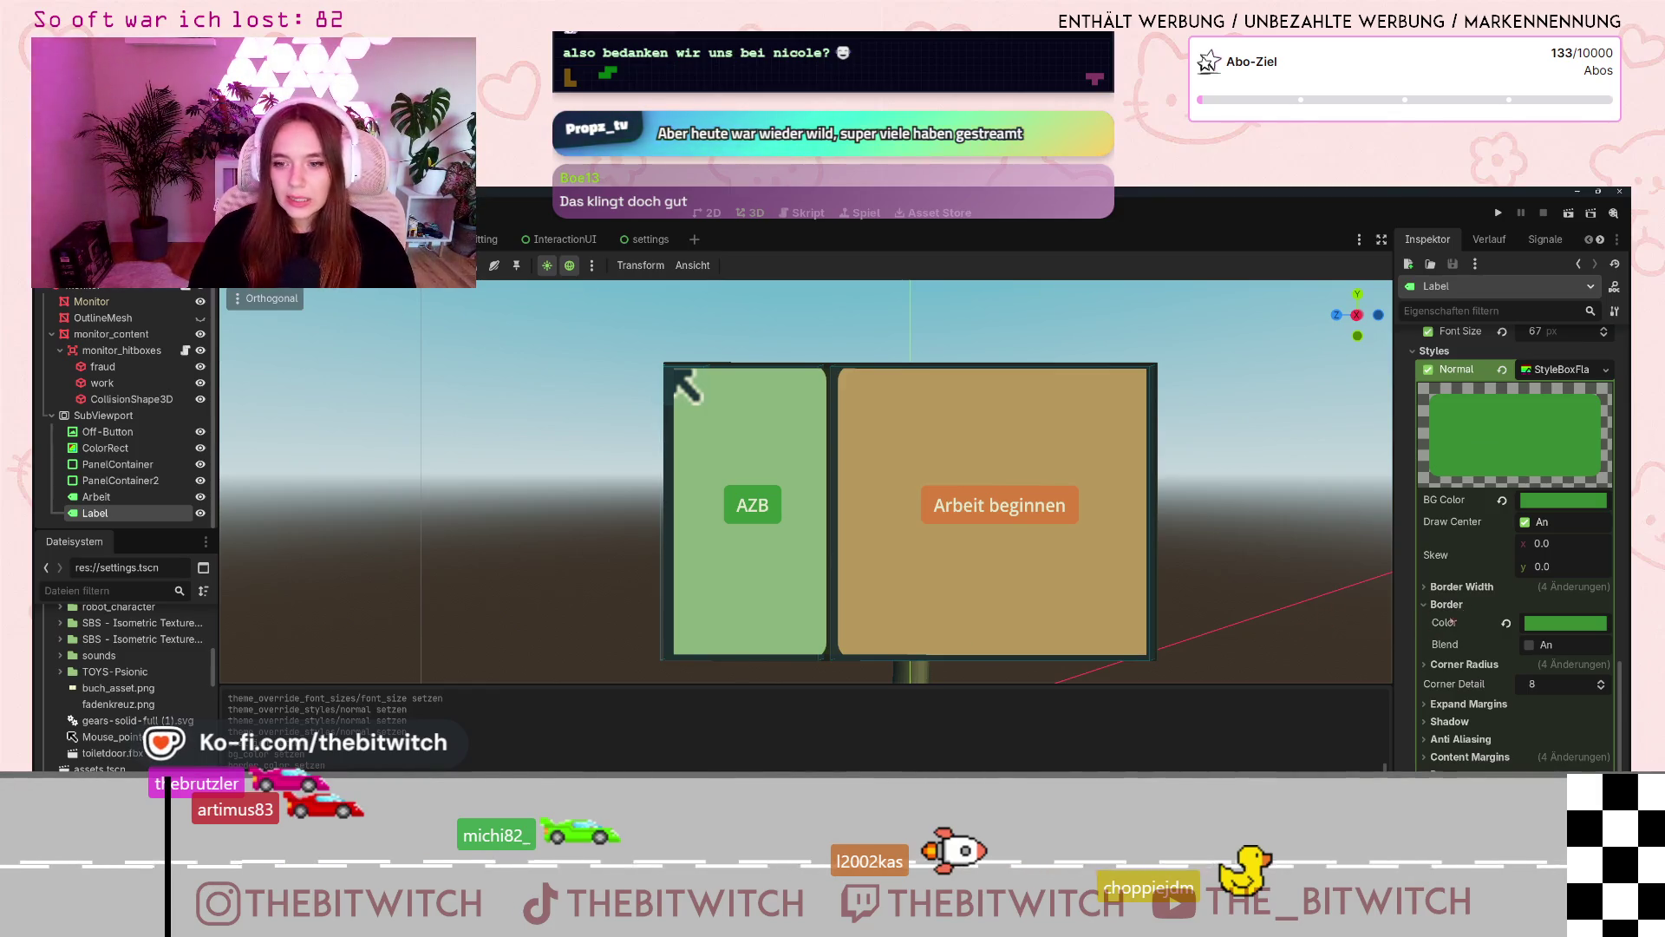
pyautogui.scroll(-3, 1446, 632)
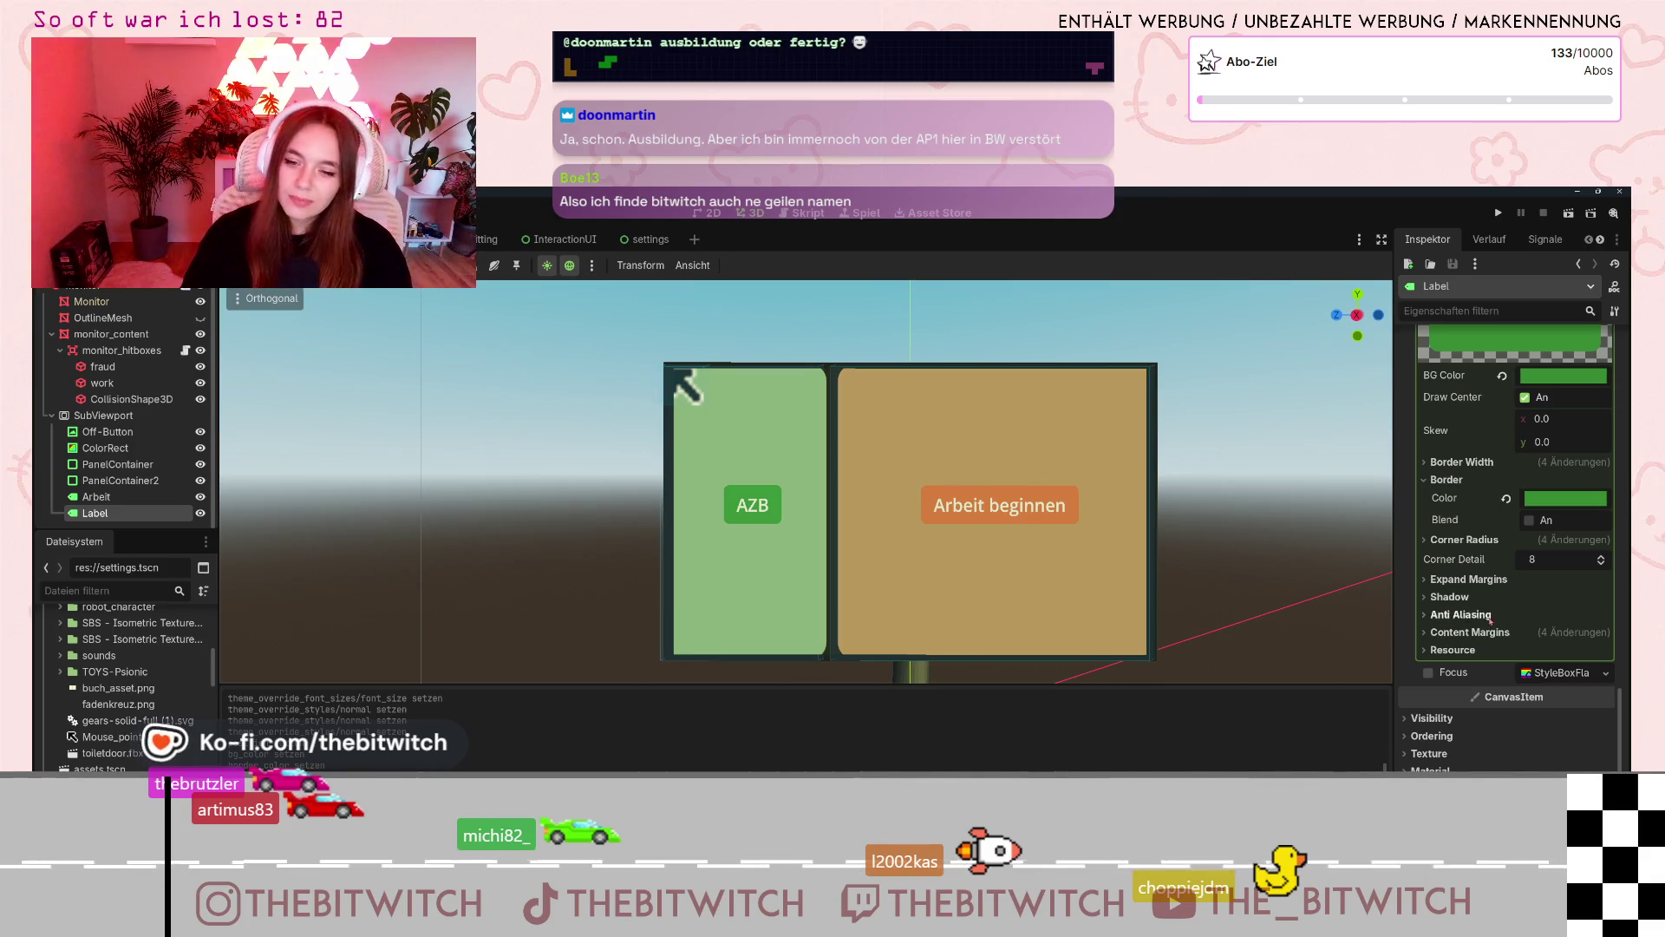
pyautogui.scroll(3, 1453, 590)
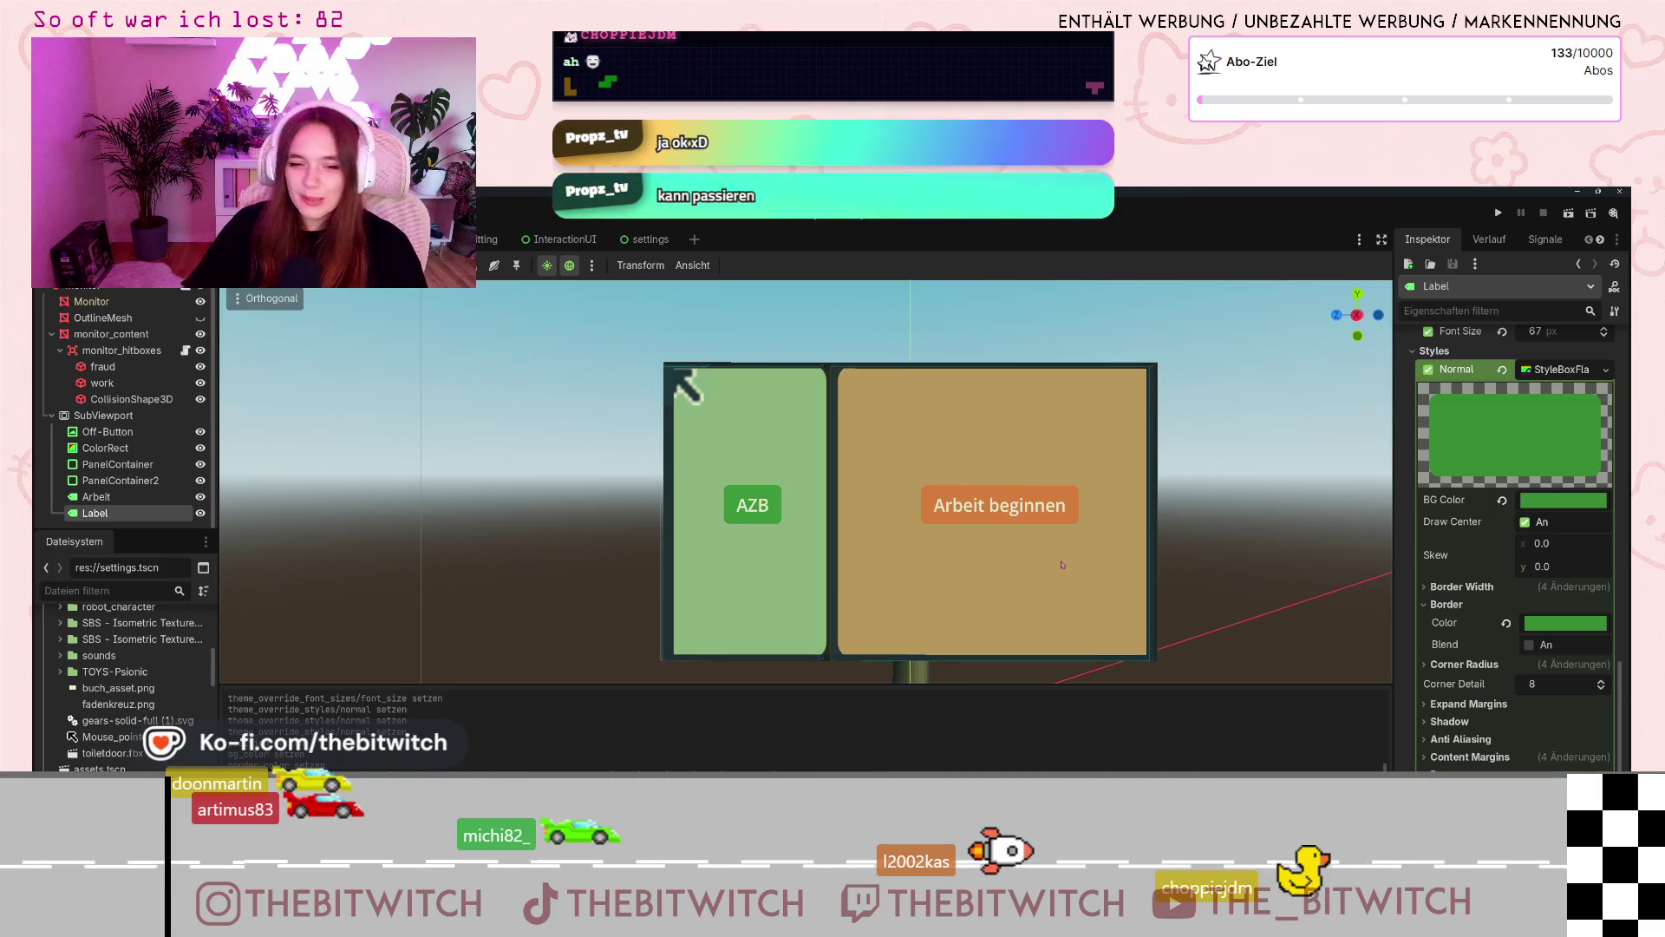
pyautogui.scroll(-3, 1475, 589)
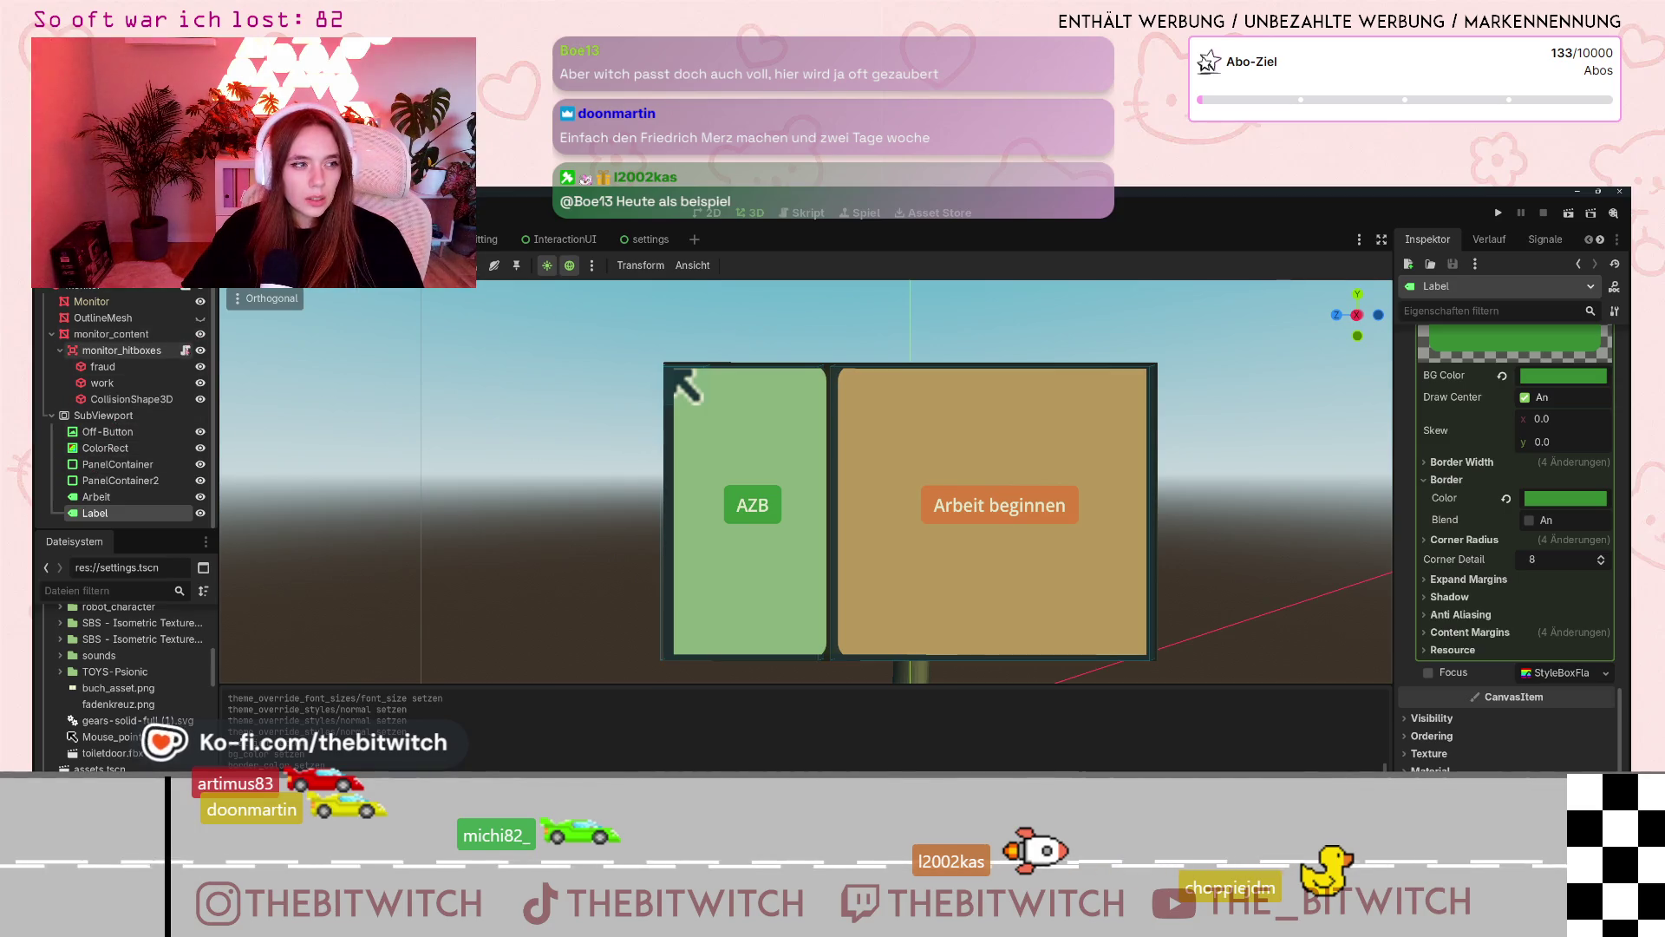
pyautogui.click(185, 349)
pyautogui.click(589, 534)
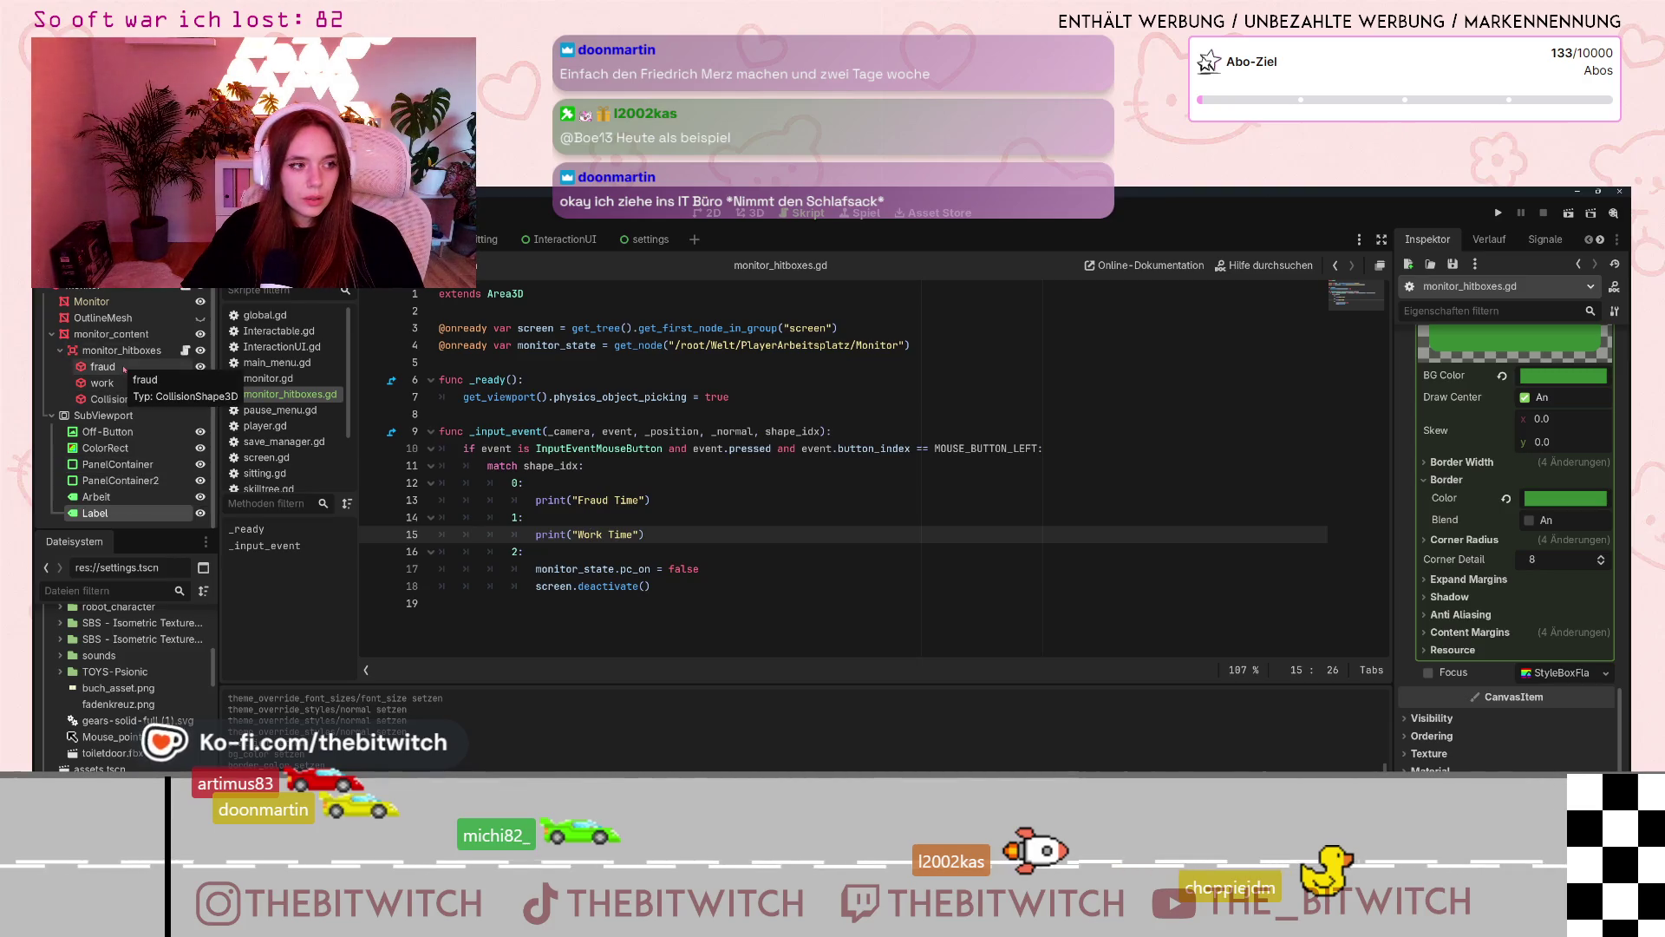
pyautogui.click(651, 501)
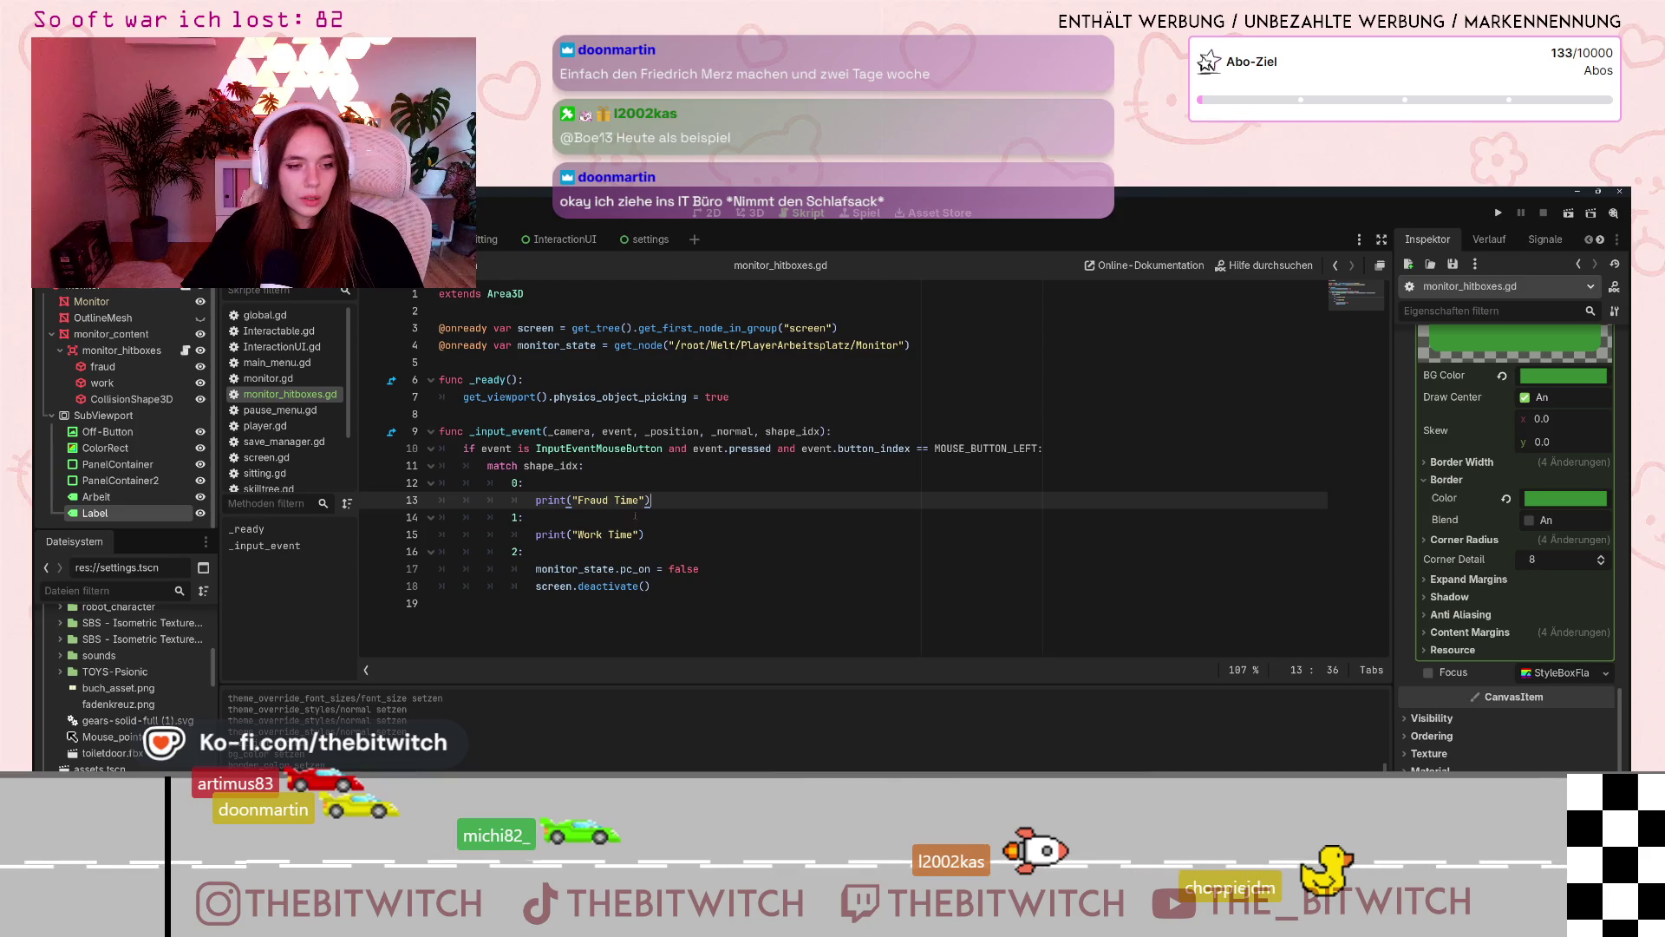
pyautogui.press('Return')
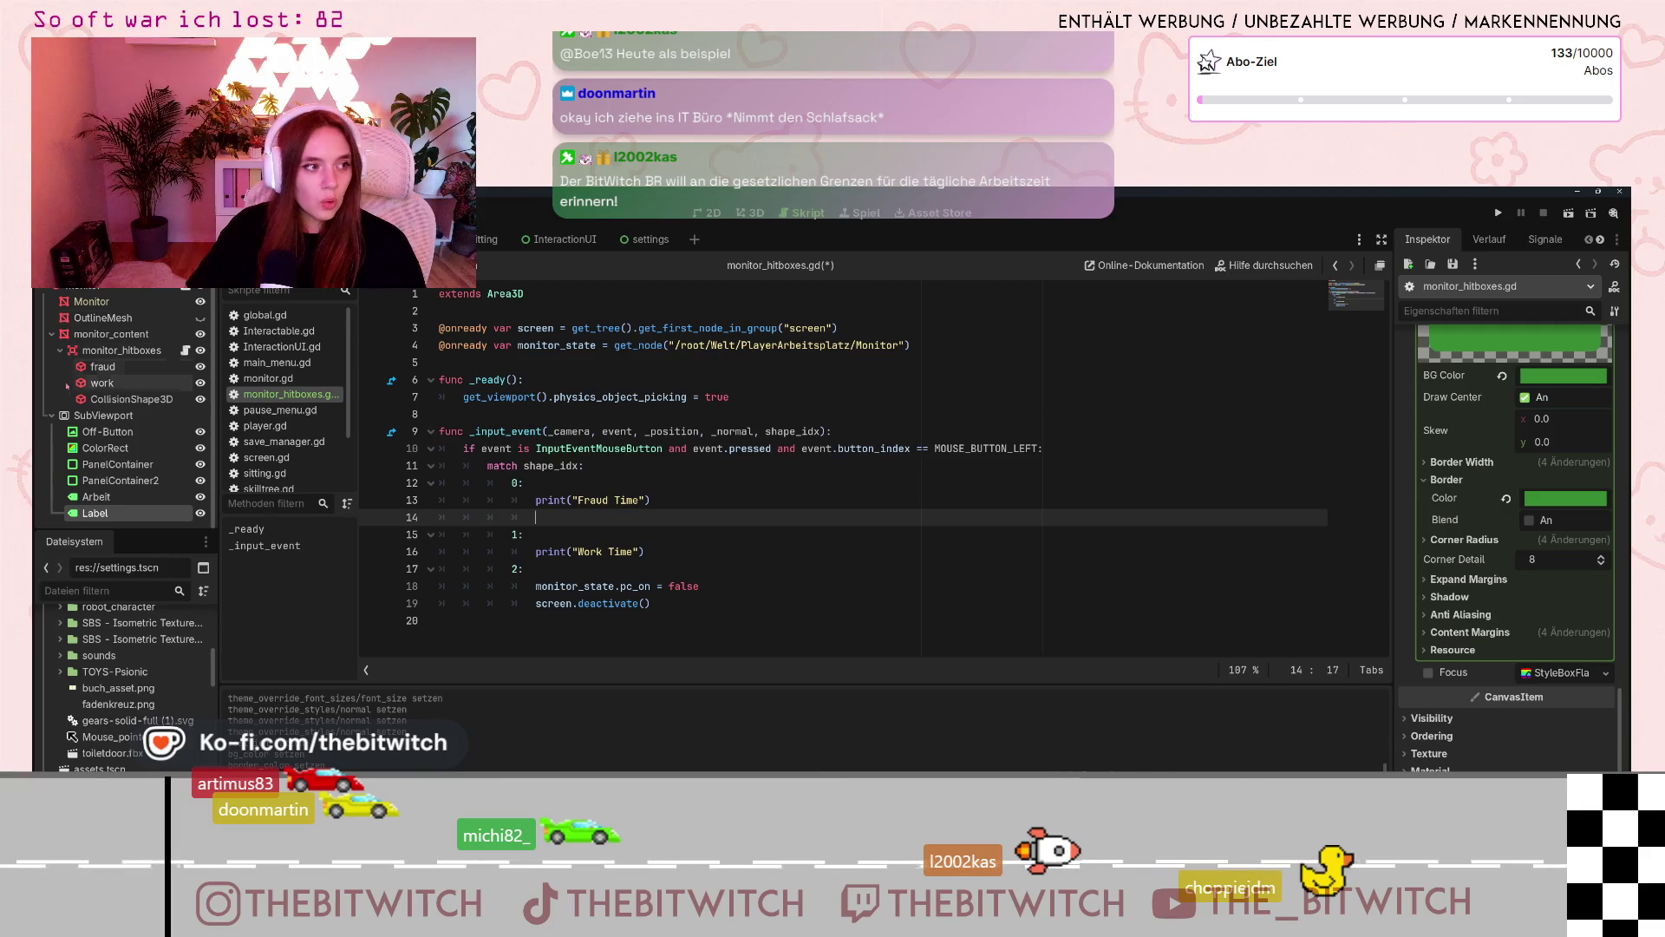
# - Select SubViewport, drop it back under monitor_content, and confirm its 1920 × 1080 size
pyautogui.scroll(1, 116, 466)
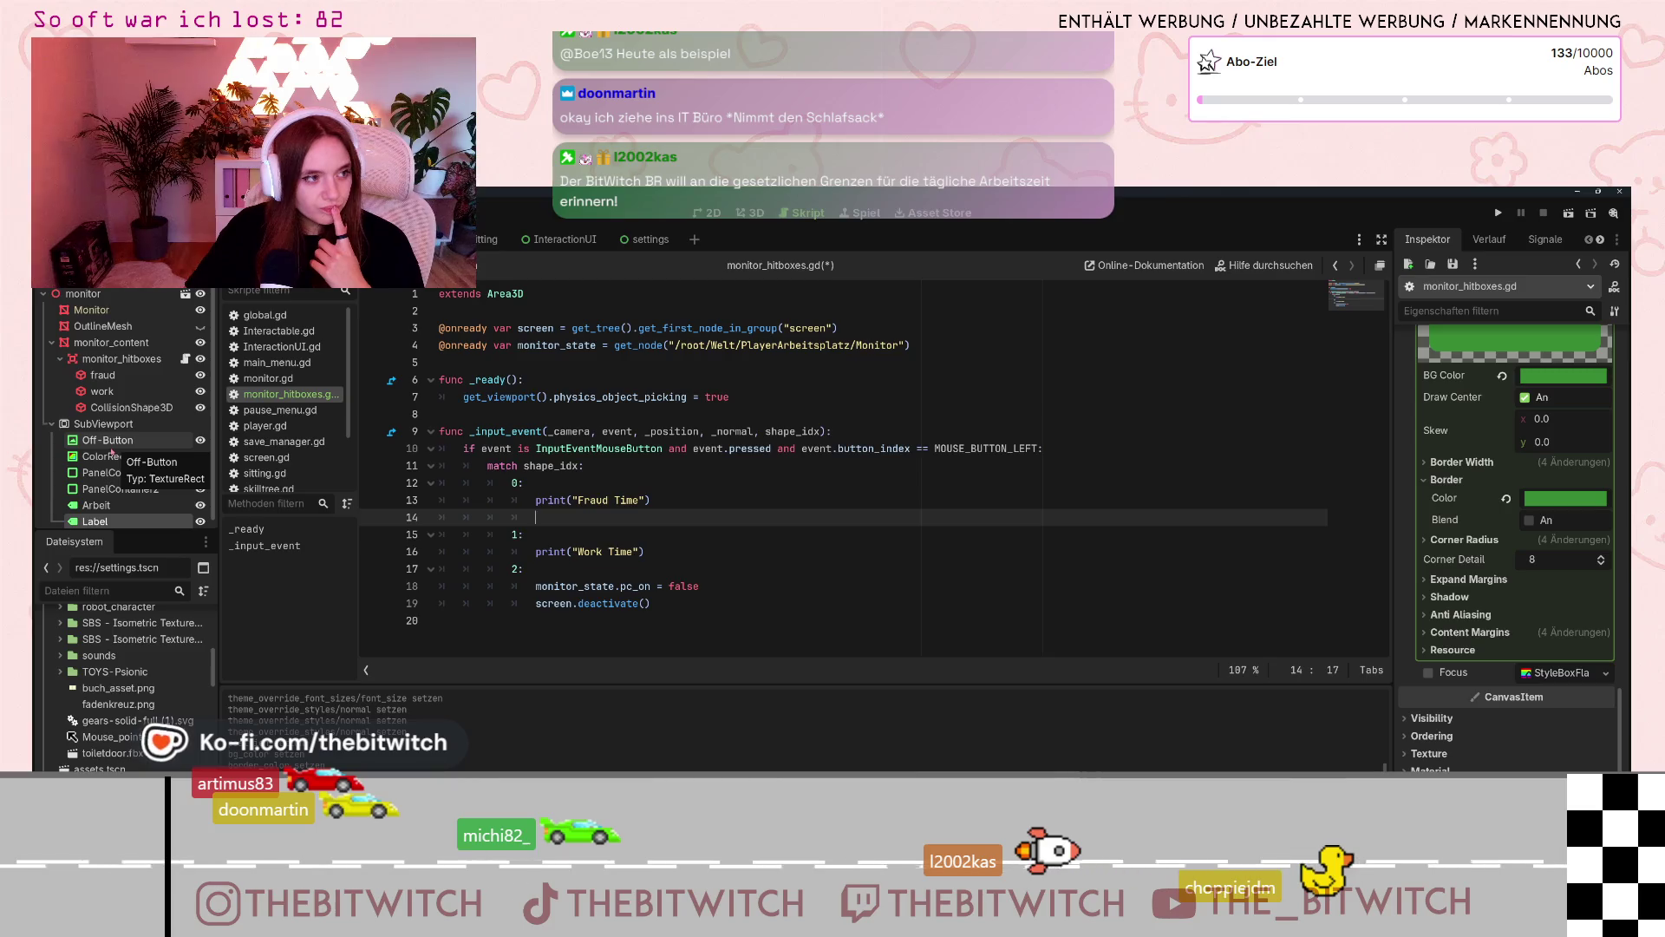
pyautogui.scroll(-1, 112, 450)
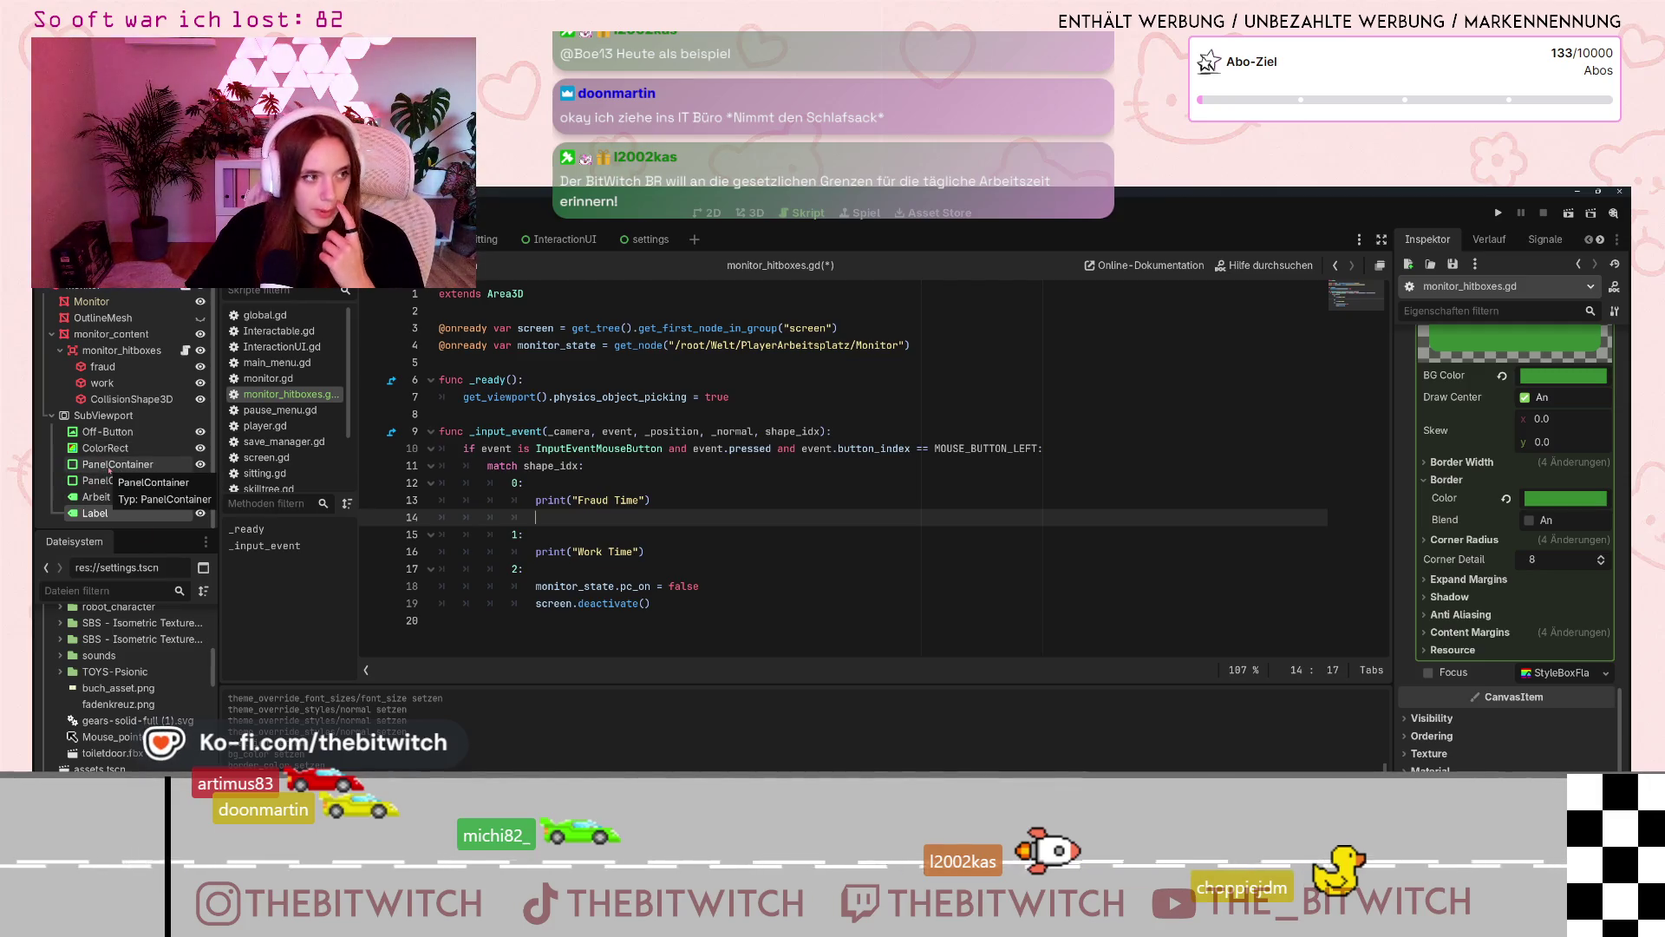
pyautogui.scroll(1, 102, 439)
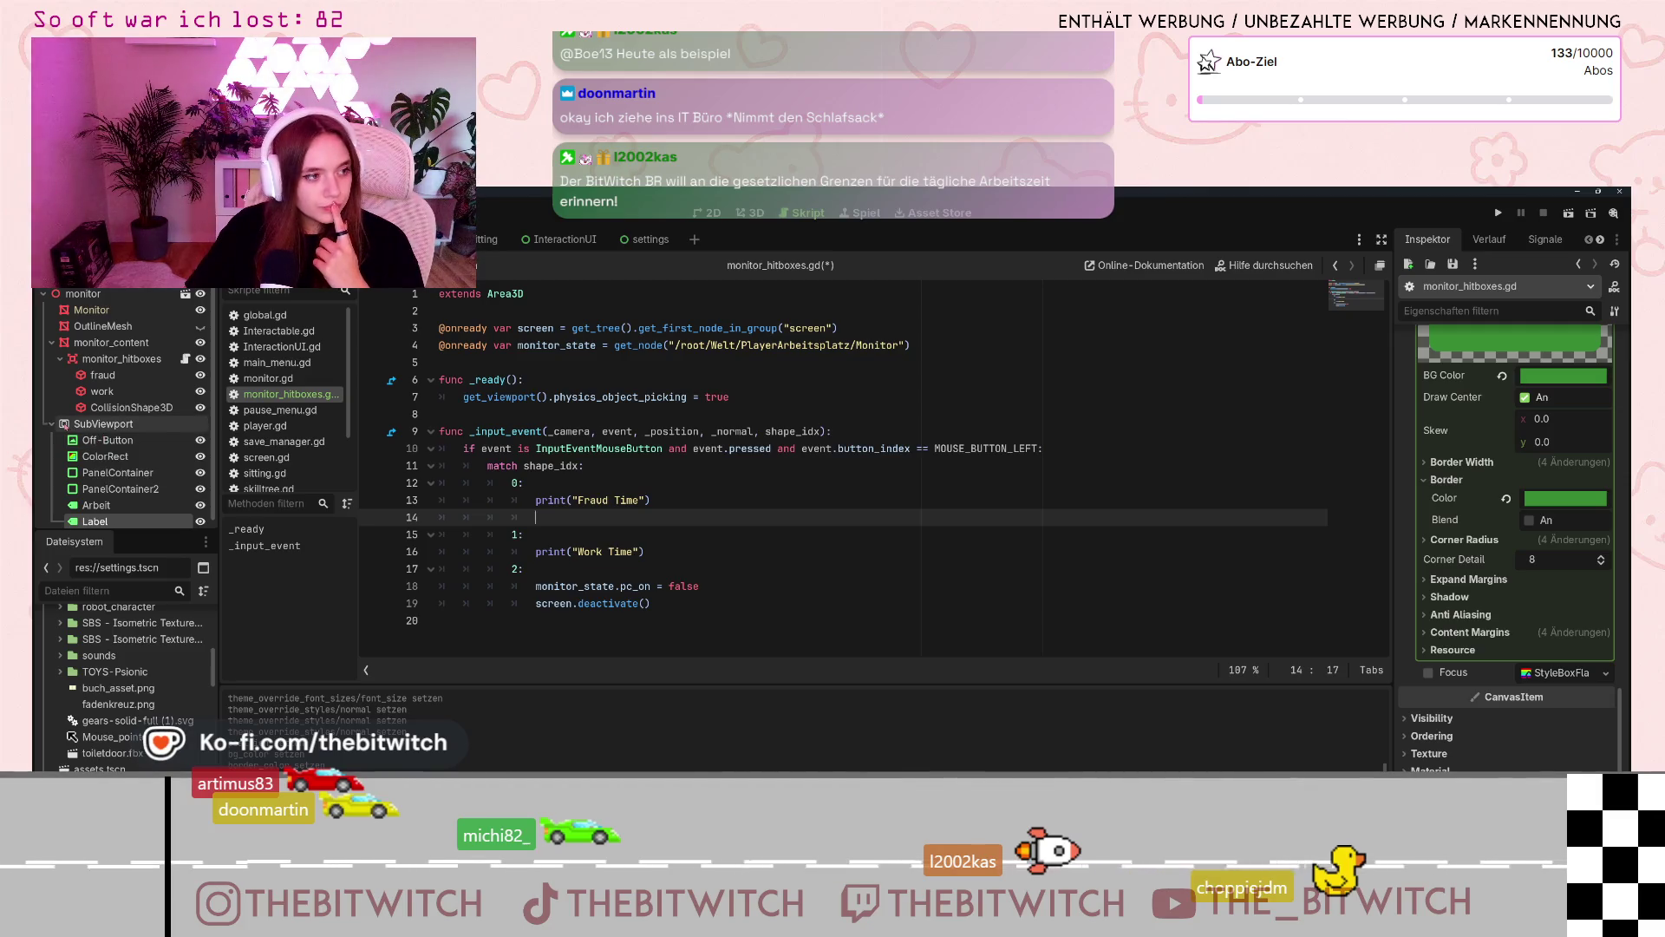
pyautogui.click(73, 425)
pyautogui.moveTo(101, 423); pyautogui.dragTo(92, 422)
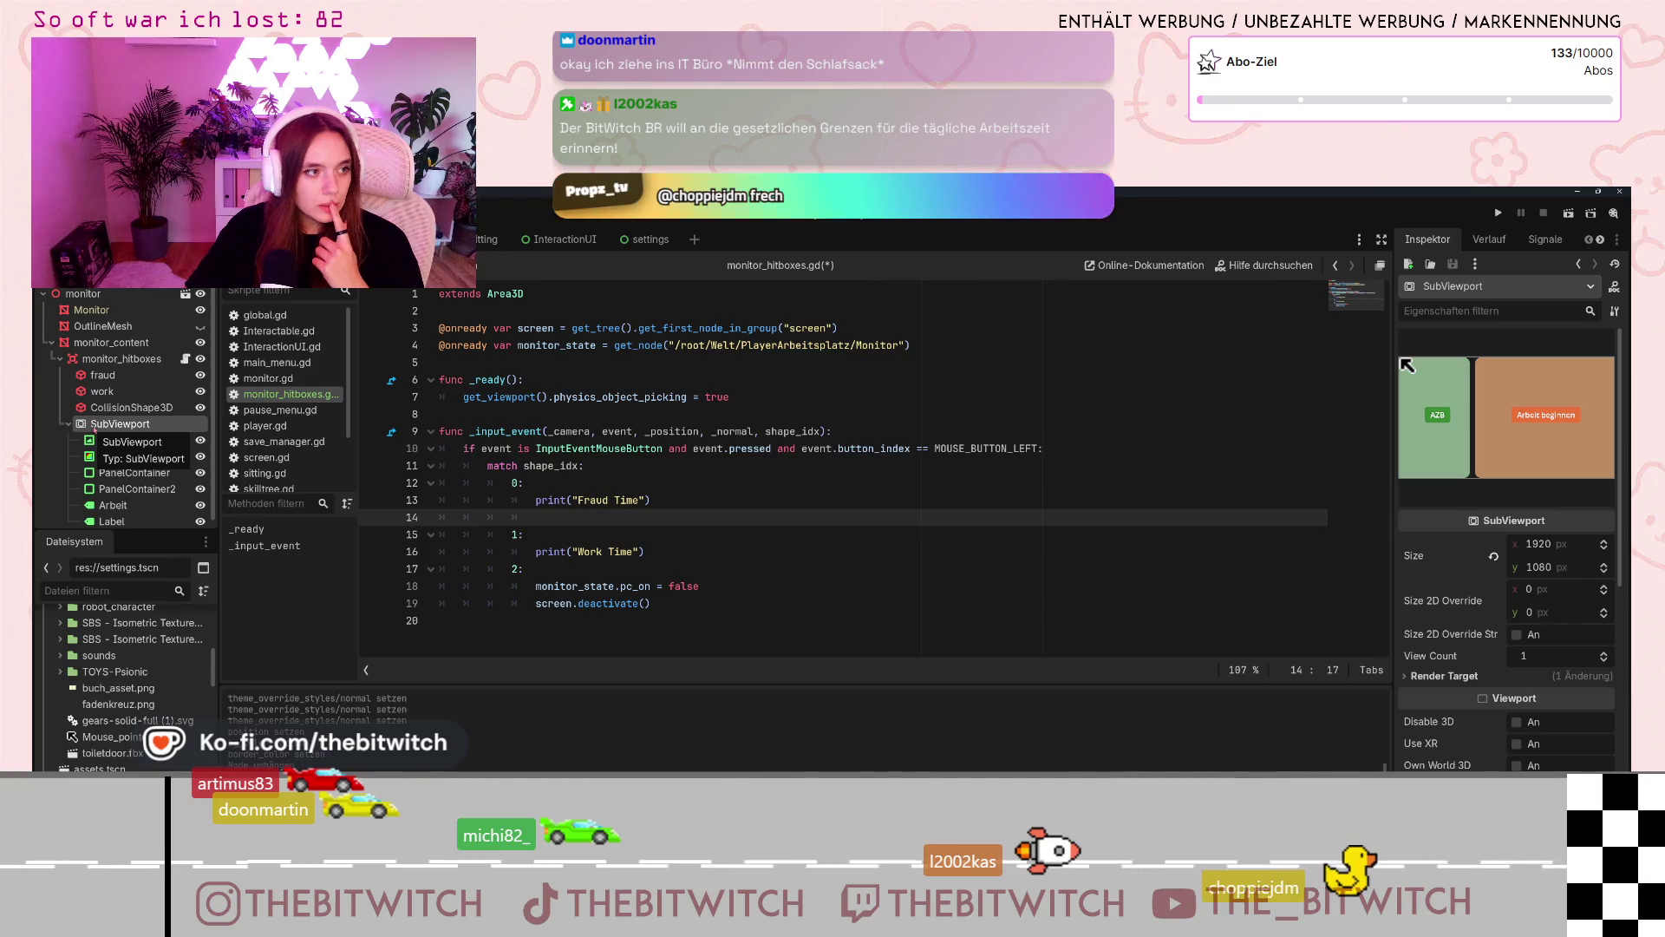
pyautogui.moveTo(94, 428)
pyautogui.mouseDown()
pyautogui.moveTo(57, 425)
pyautogui.moveTo(90, 431)
pyautogui.mouseUp()
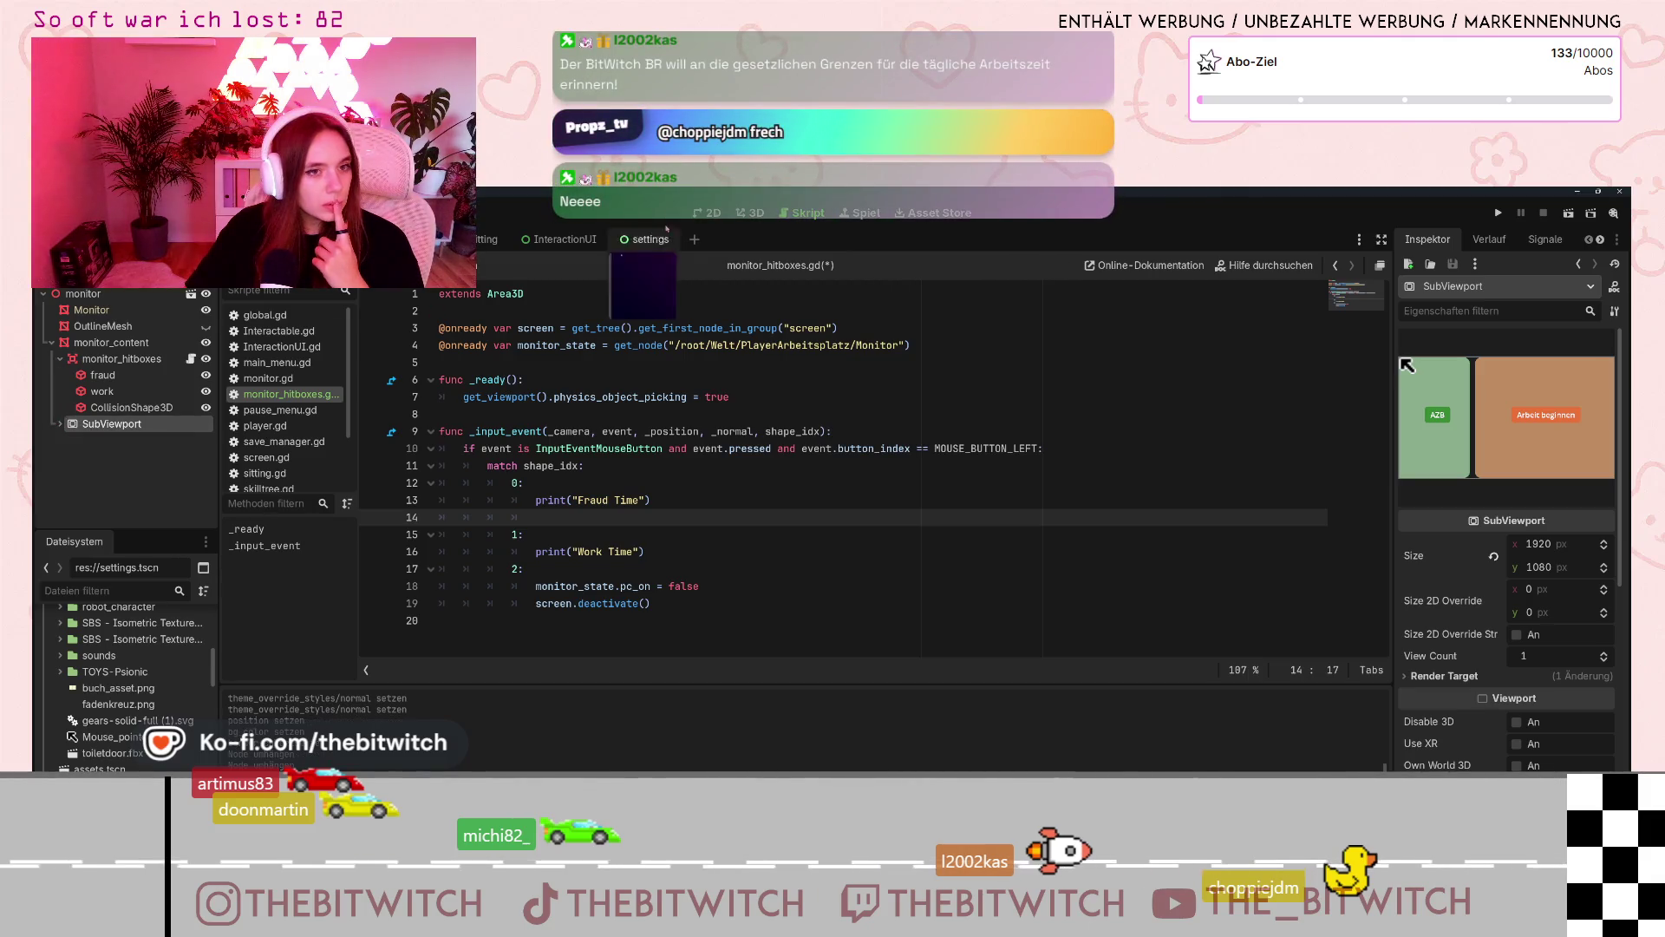
pyautogui.click(750, 213)
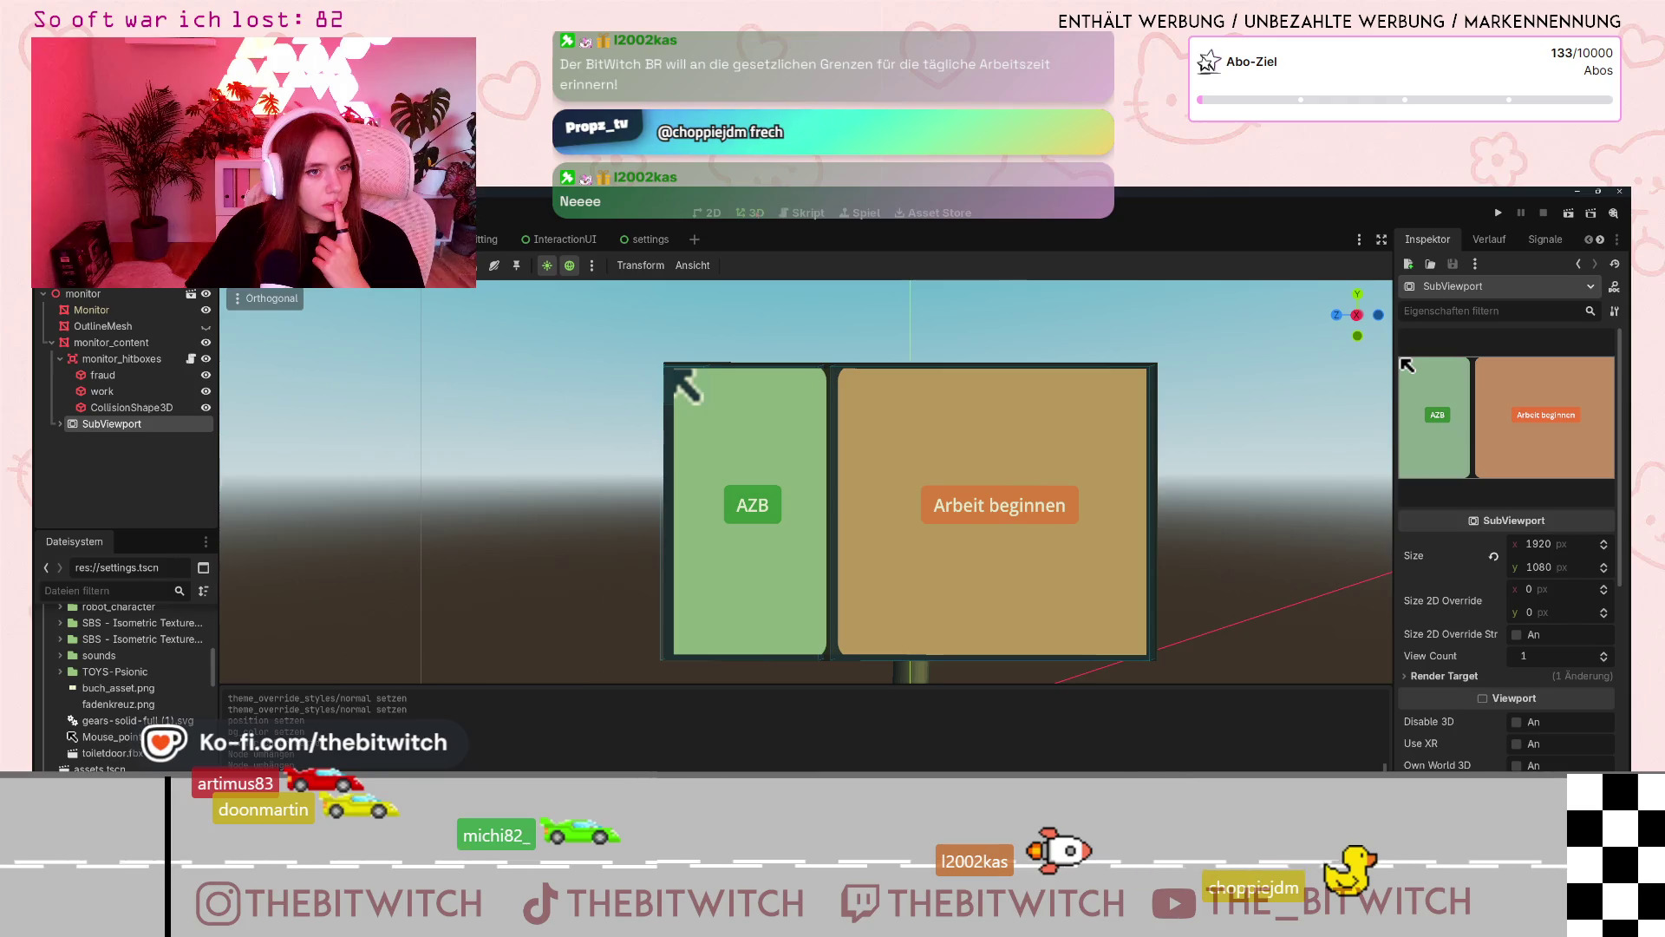
# - Toggle monitor_content's visibility off and on, expand SubViewport, and collapse monitor_hitboxes
pyautogui.click(215, 350)
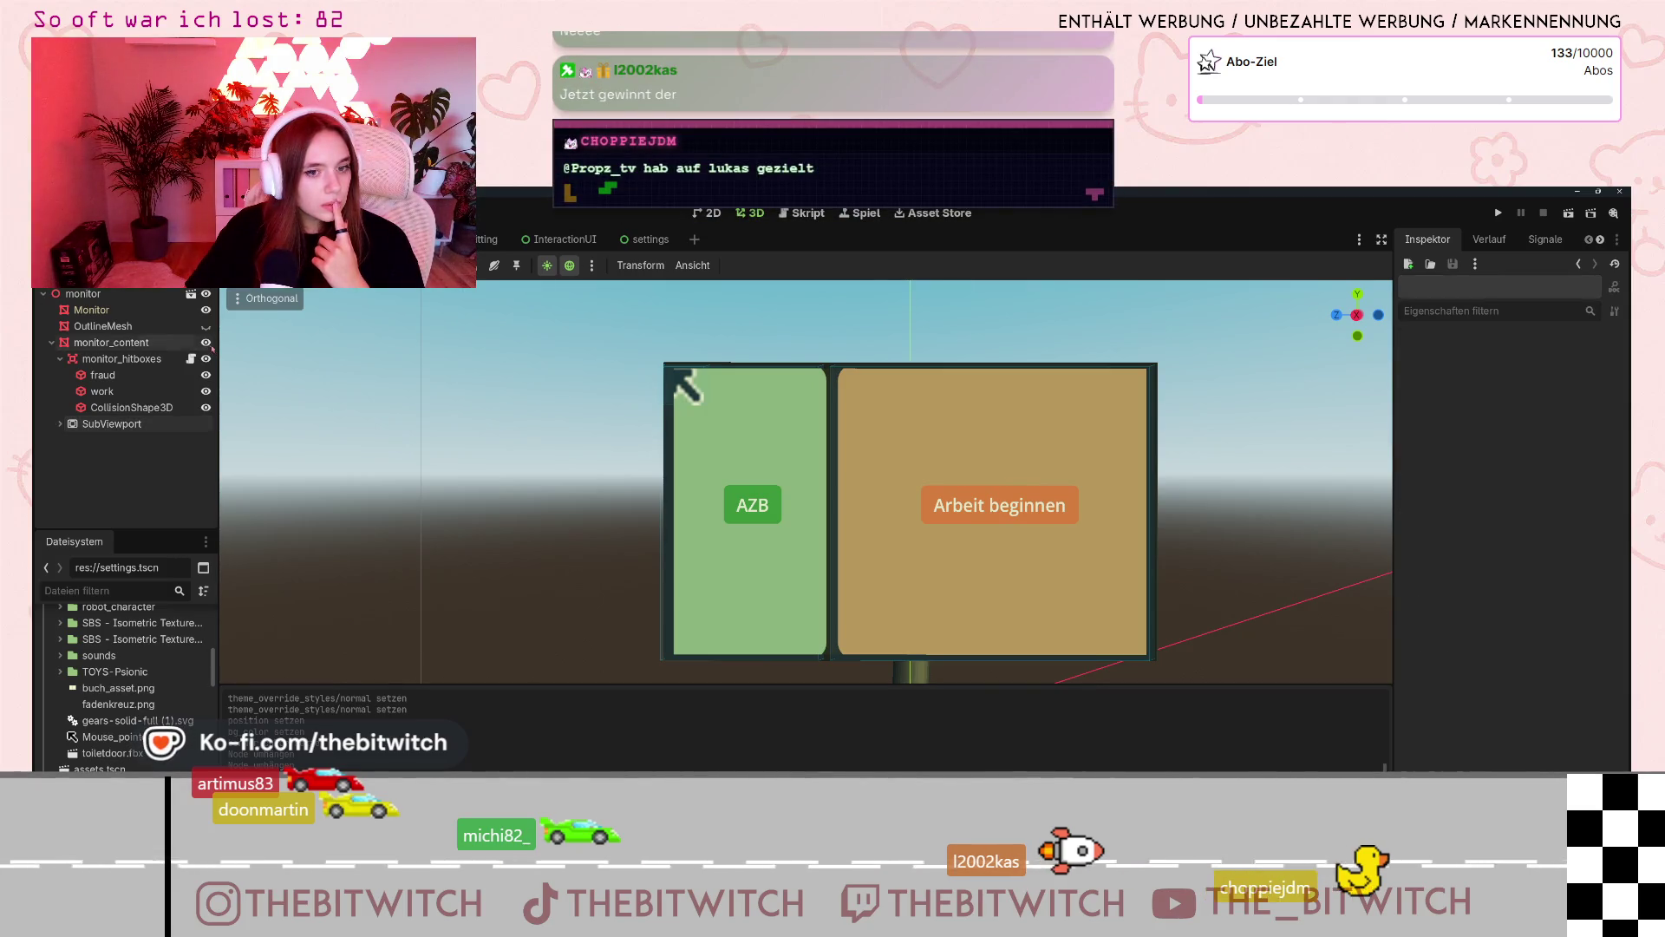
pyautogui.click(207, 343)
pyautogui.click(206, 342)
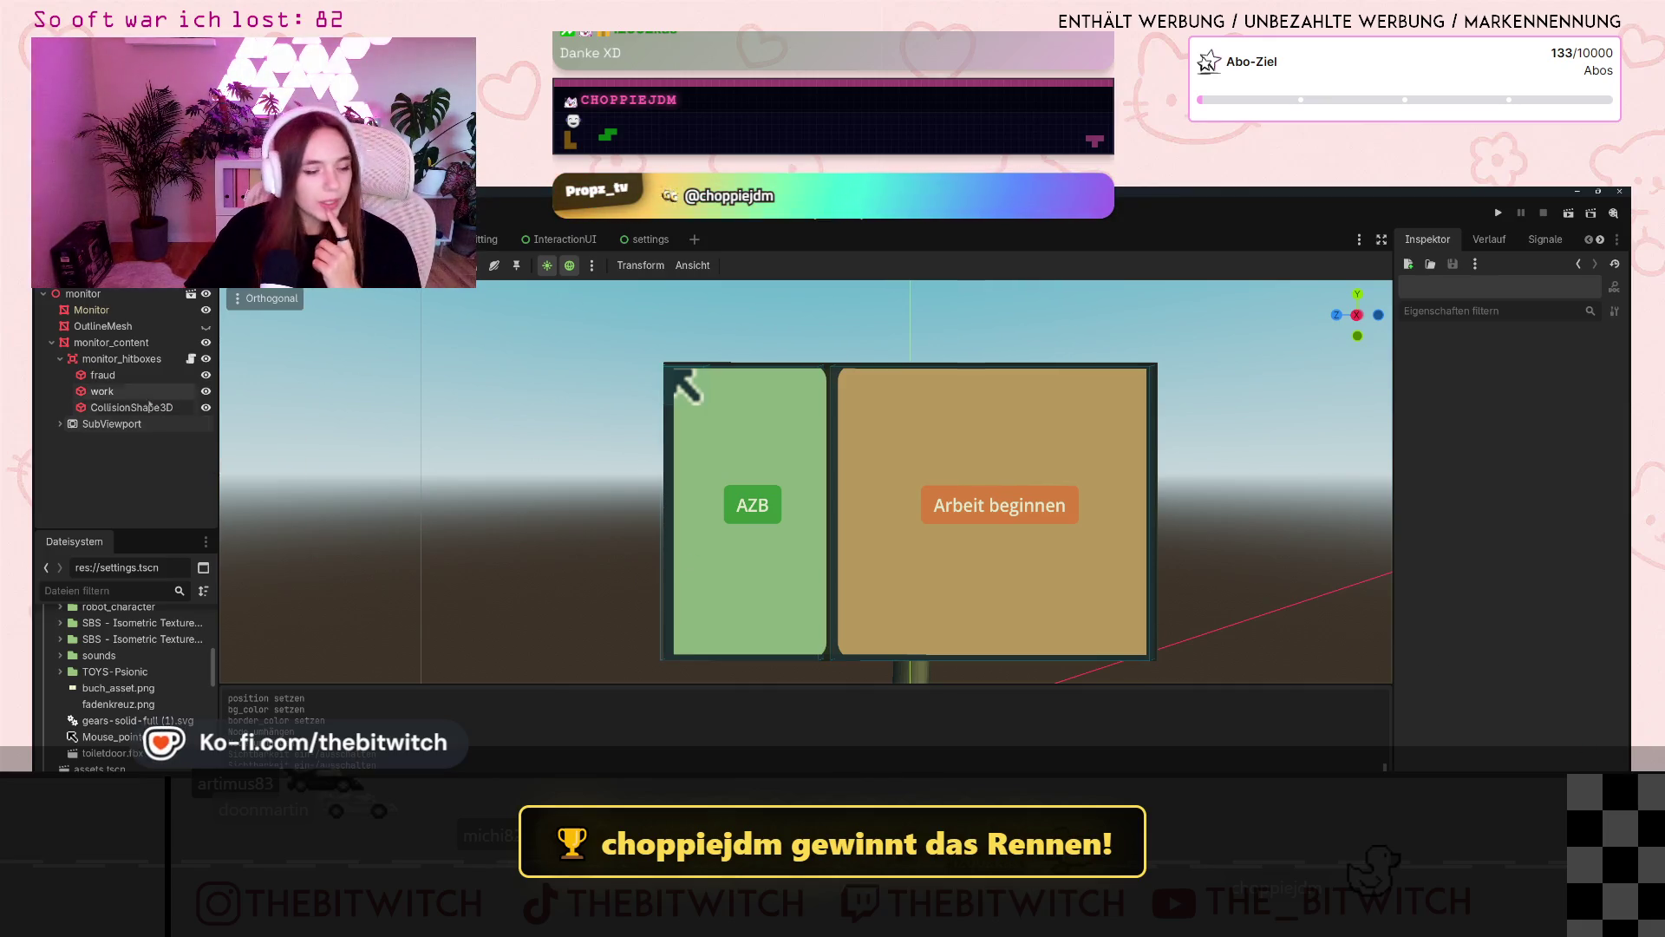
pyautogui.click(60, 423)
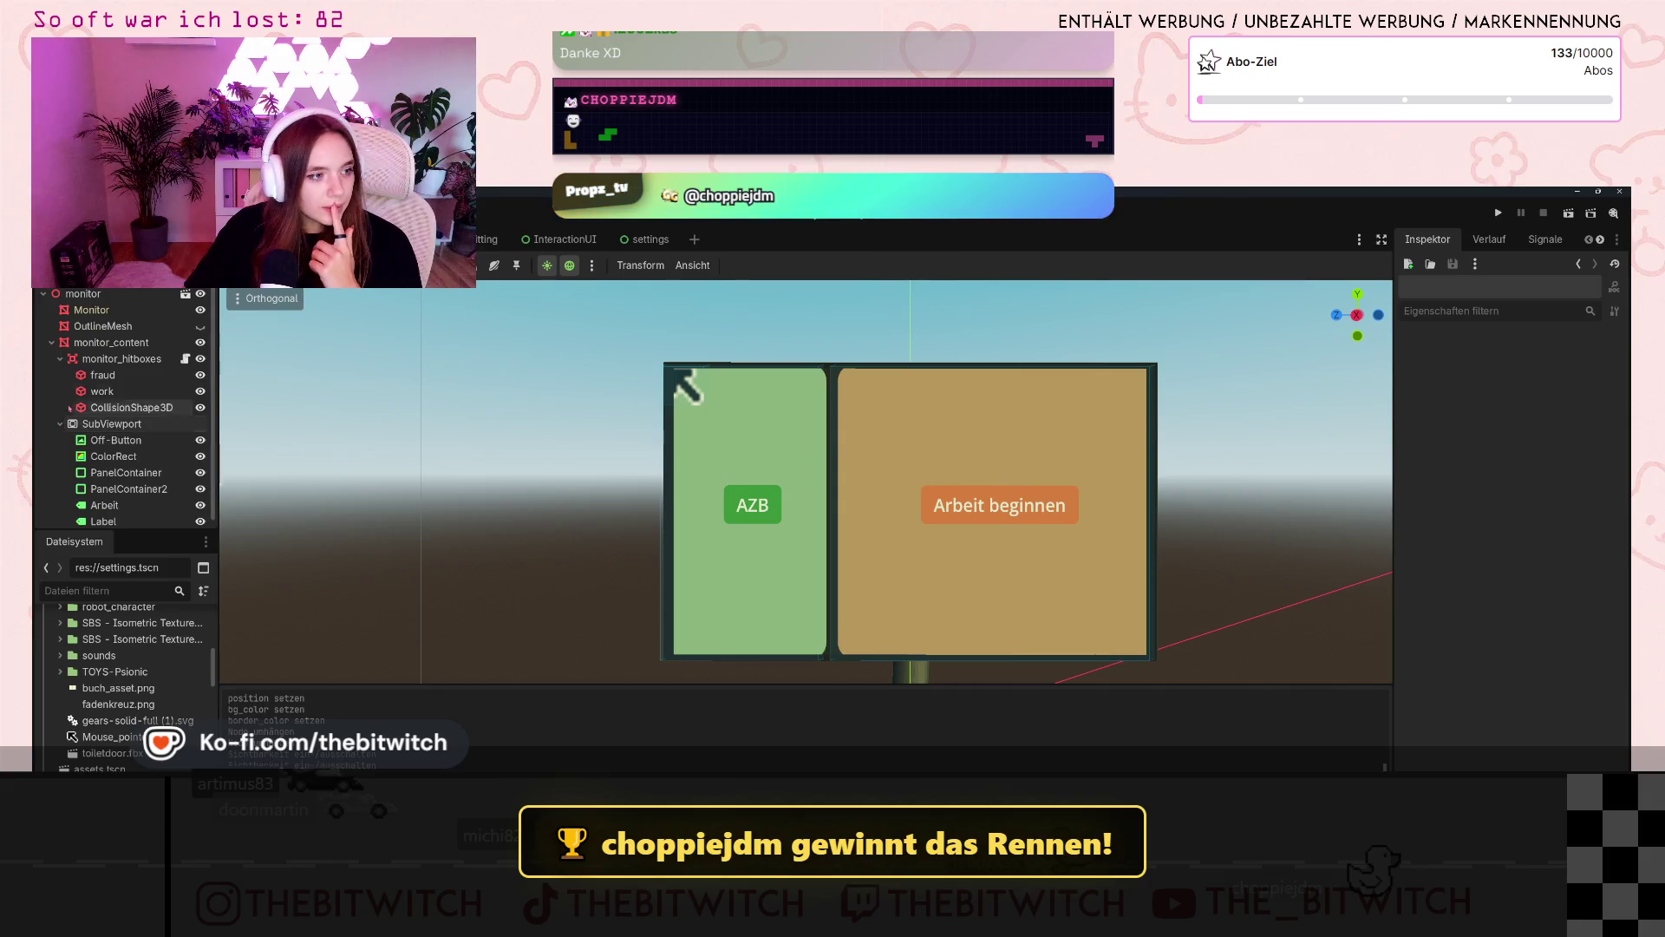
pyautogui.click(60, 358)
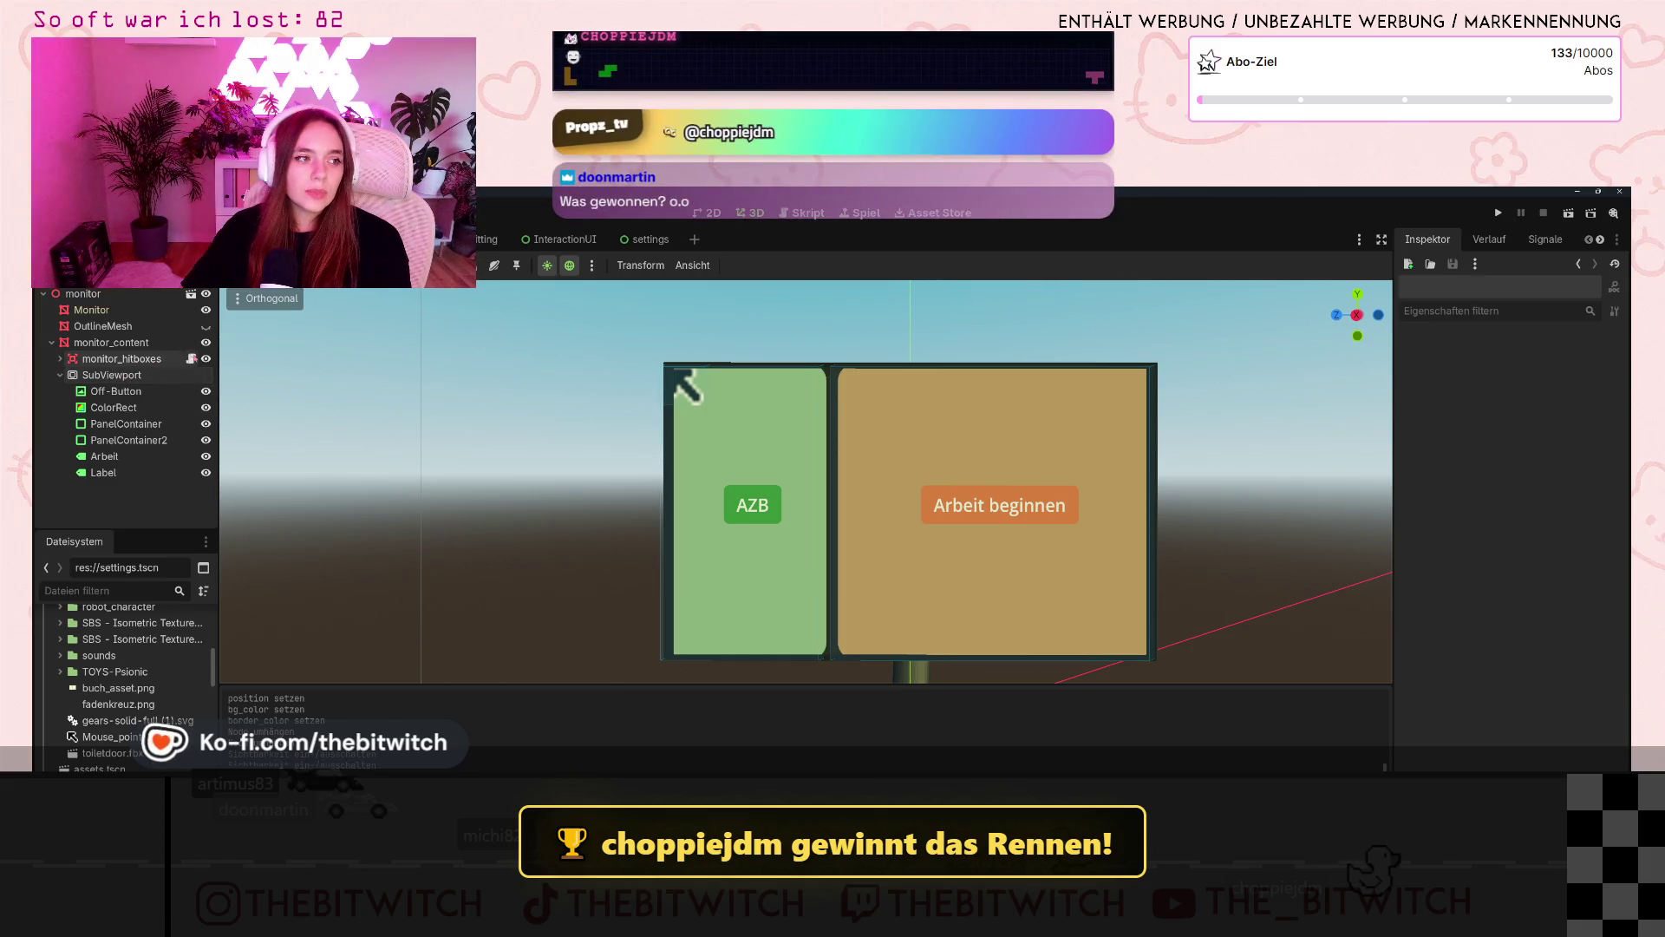
# - Drag SubViewport under monitor_hitboxes, fold its children, and toggle monitor content visibility off and on
pyautogui.click(59, 358)
pyautogui.moveTo(70, 425)
pyautogui.mouseDown()
pyautogui.moveTo(91, 425)
pyautogui.moveTo(73, 413)
pyautogui.mouseUp()
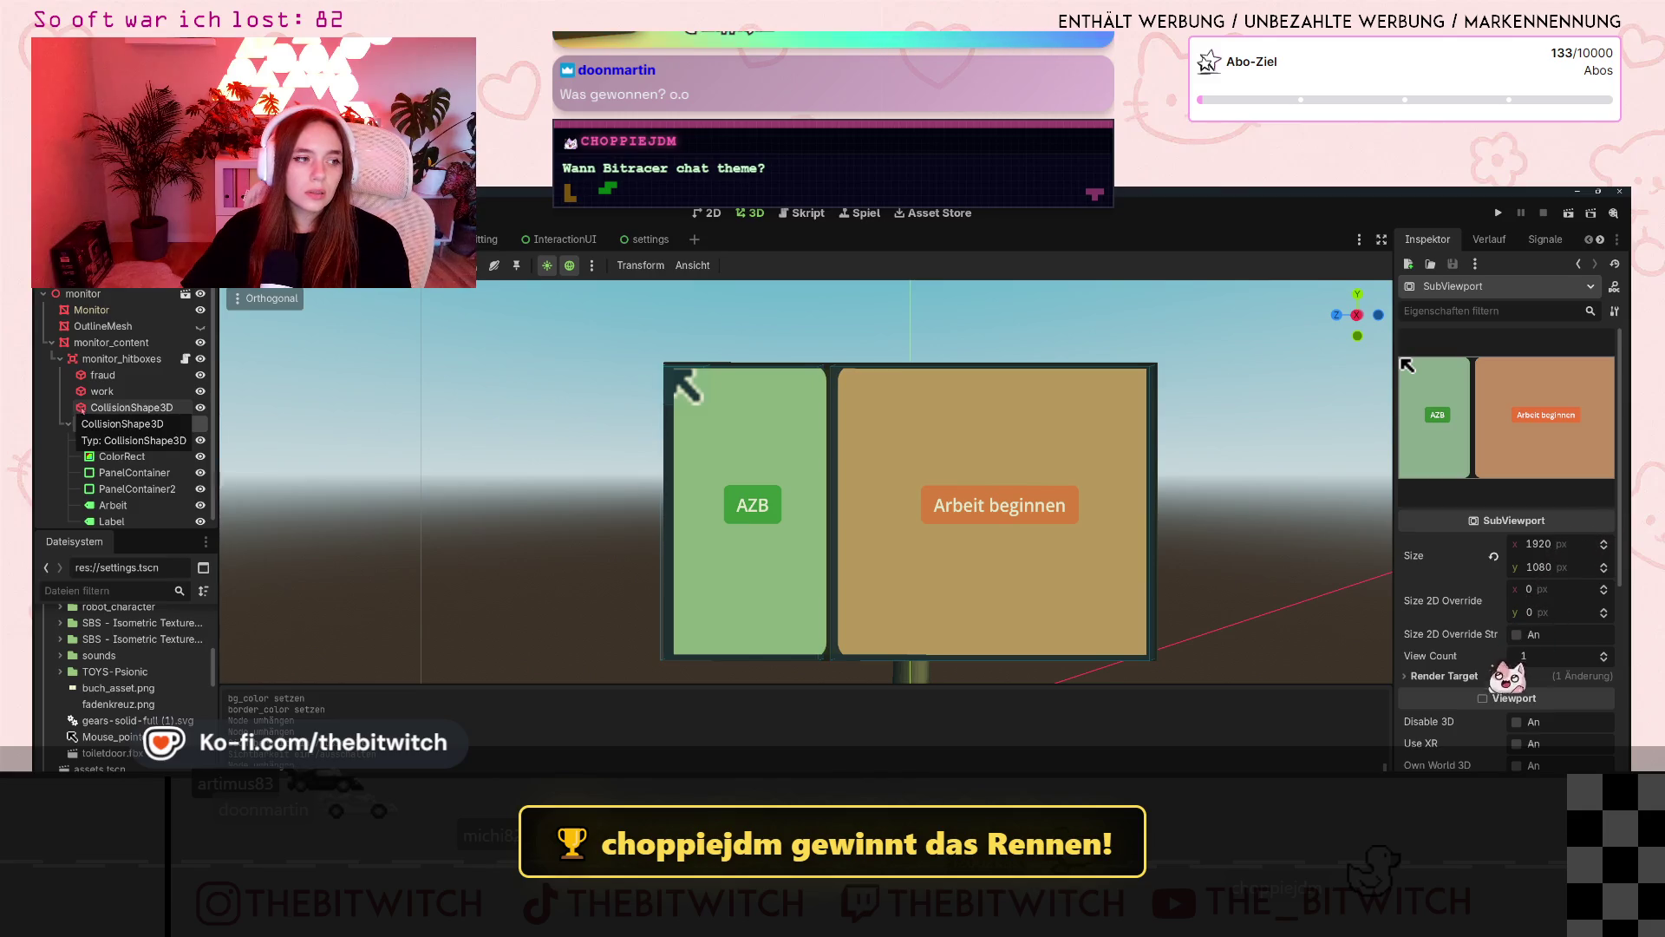
pyautogui.click(67, 424)
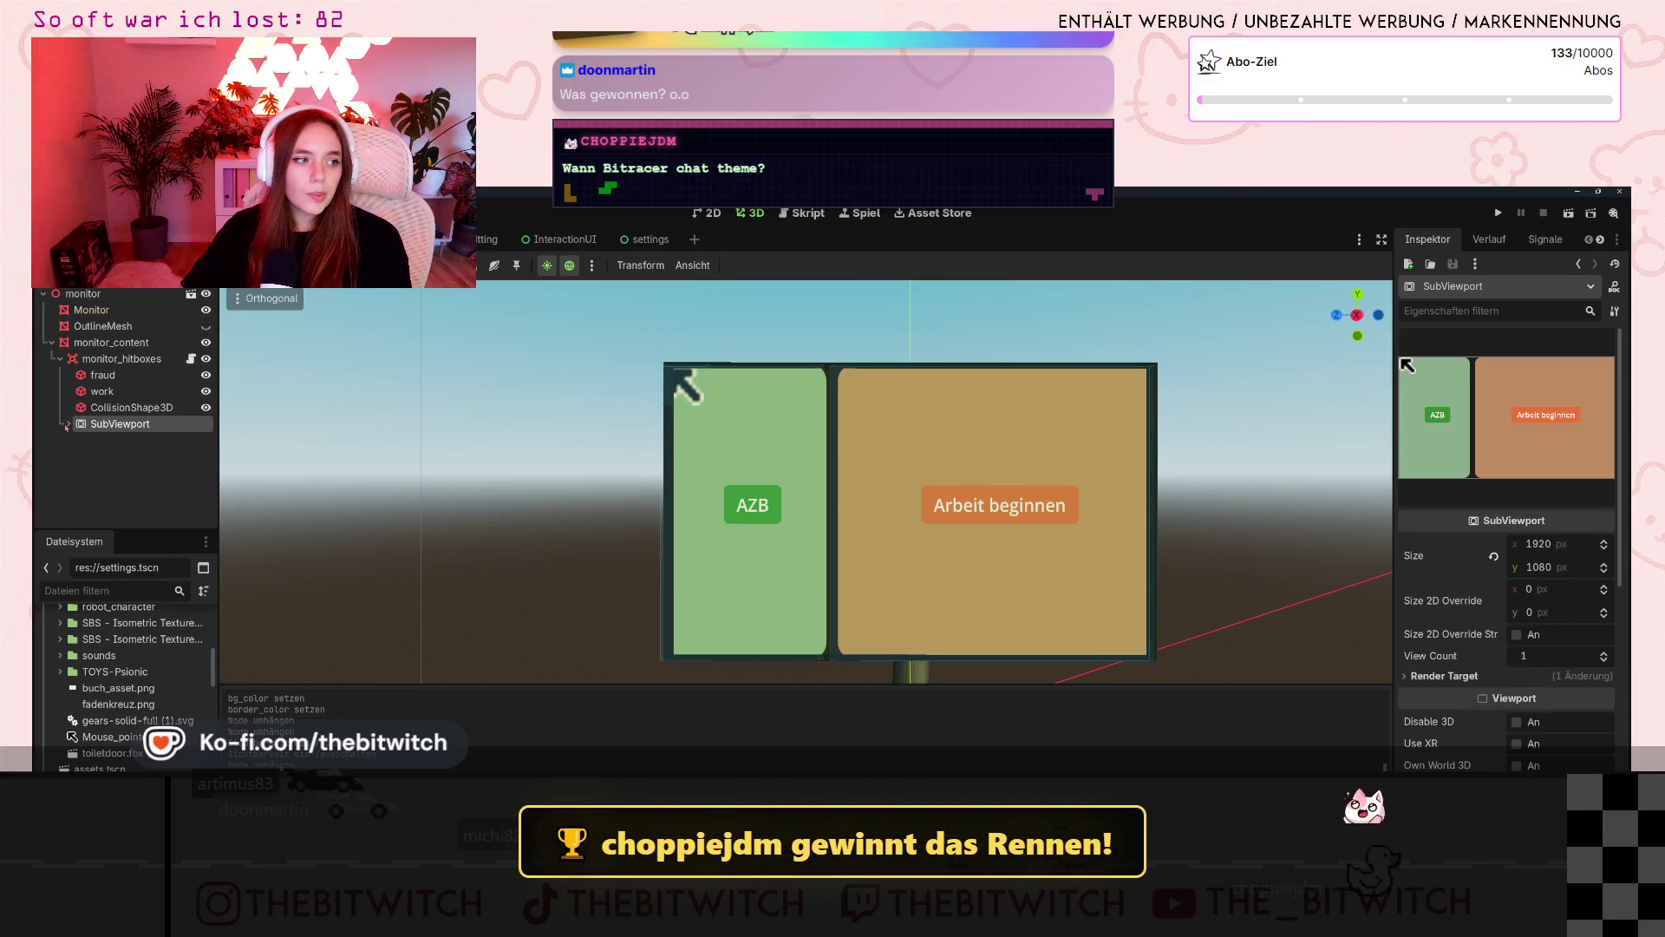
pyautogui.click(206, 345)
pyautogui.click(207, 344)
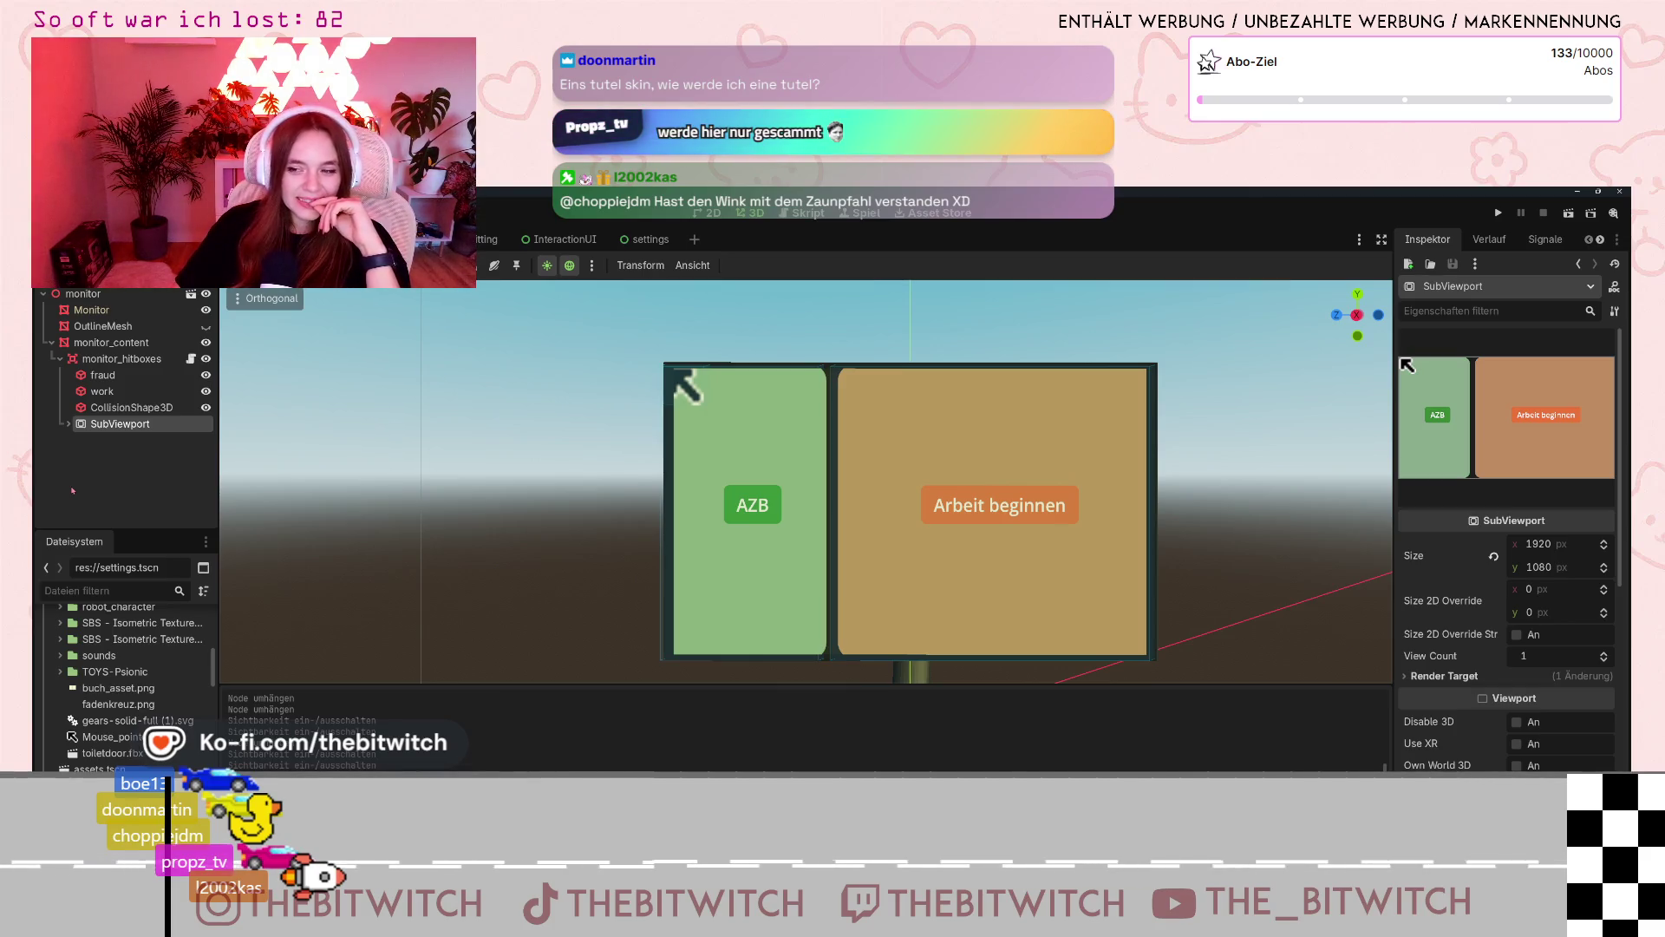
pyautogui.click(68, 424)
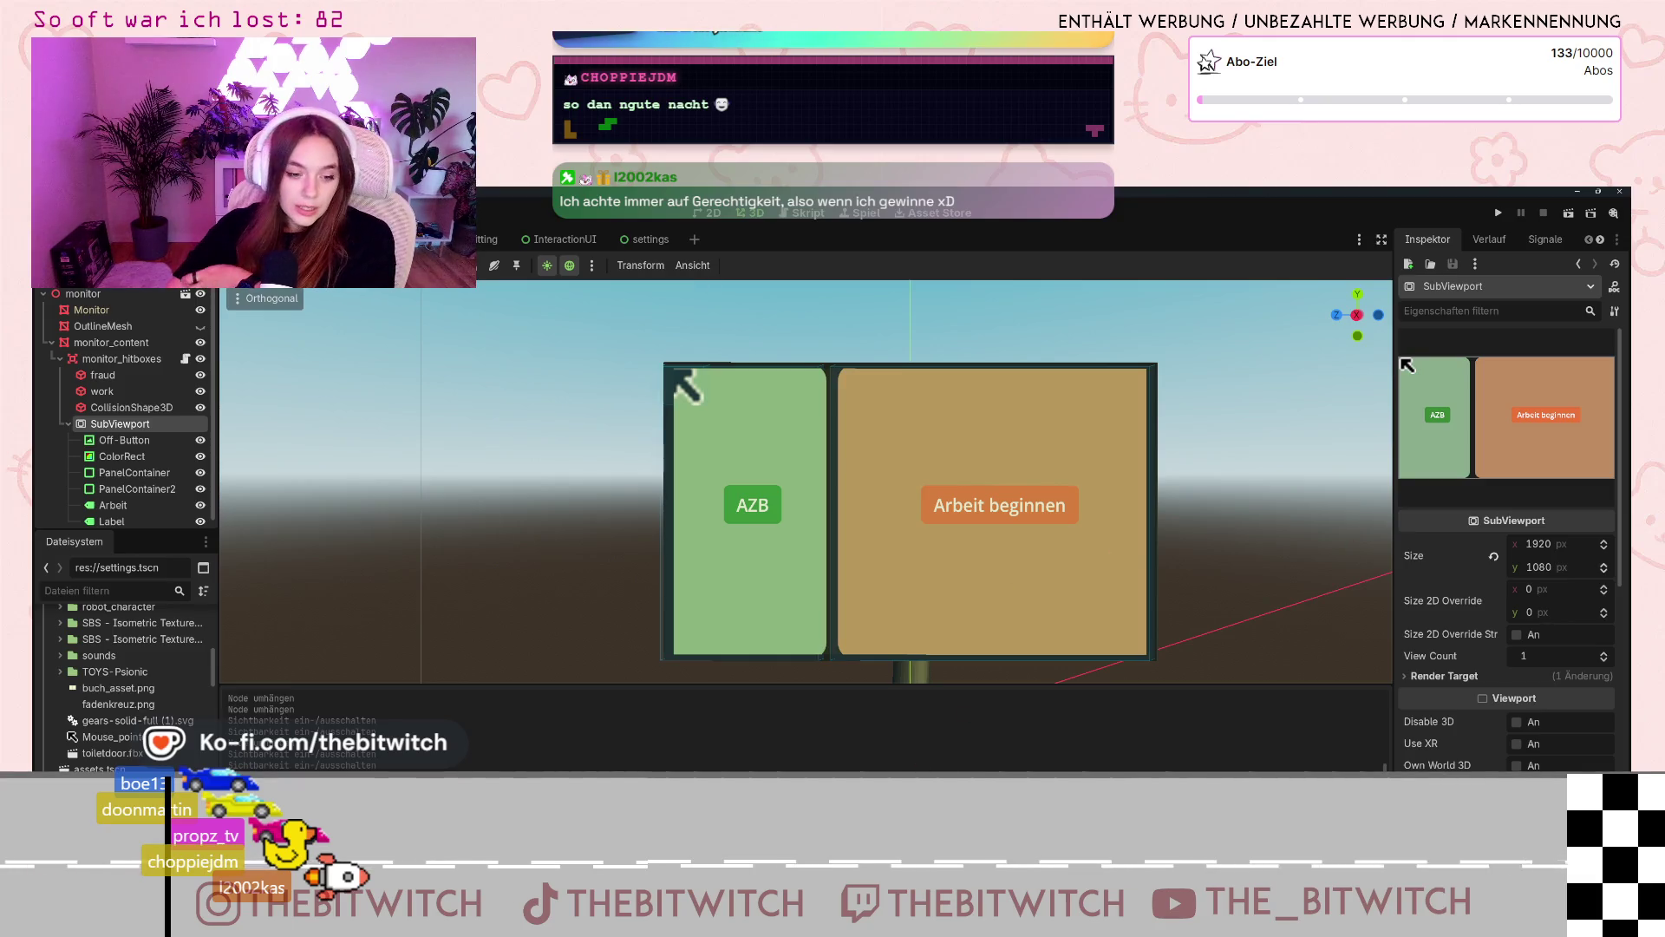
# - Review the 12h Stream page's sub-goal rewards and picker-wheel entries in Notion, then minimize it
pyautogui.hotkey('alt', 'Tab')
pyautogui.click(640, 243)
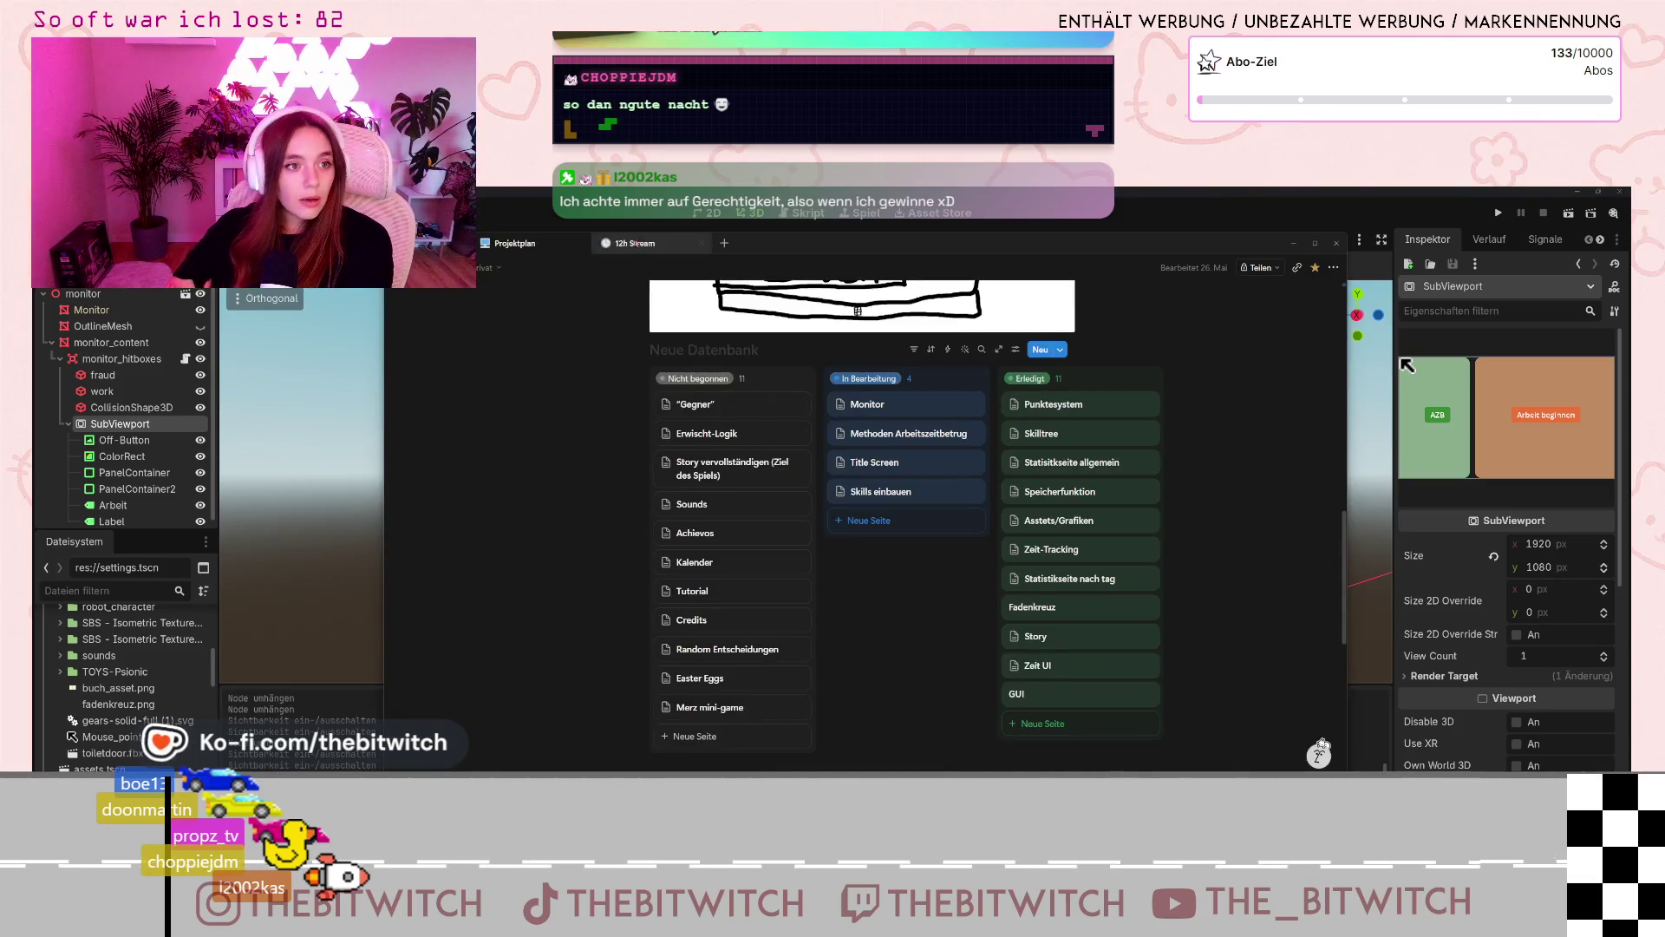
pyautogui.scroll(5, 1021, 529)
pyautogui.scroll(3, 1021, 529)
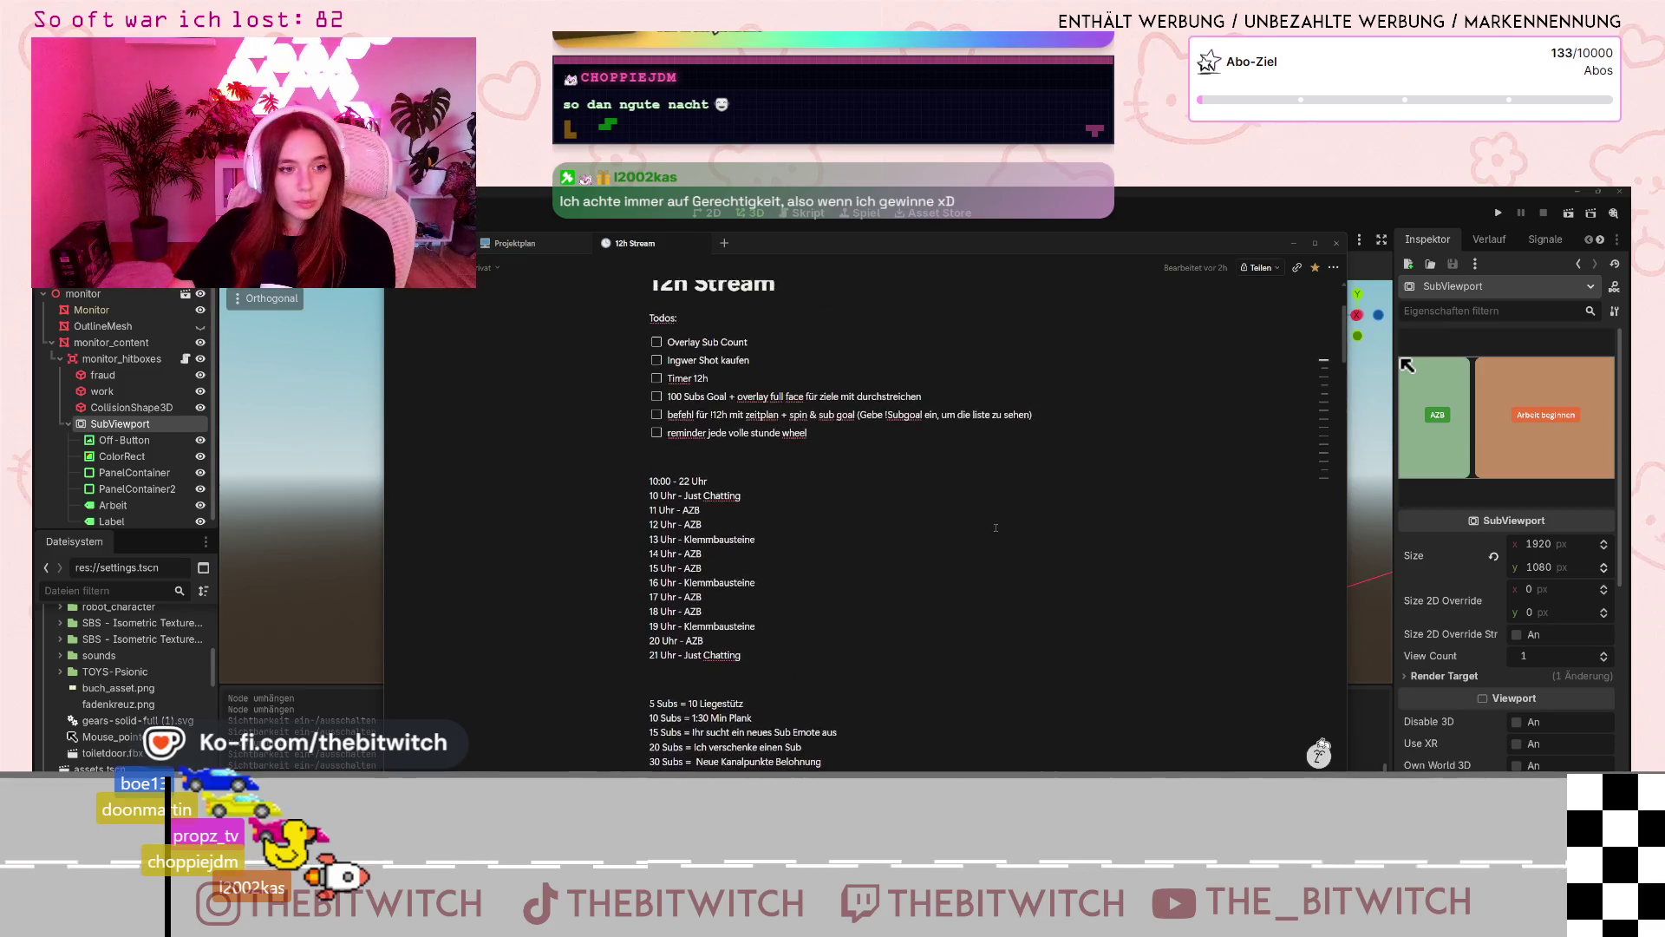
pyautogui.scroll(-5, 933, 544)
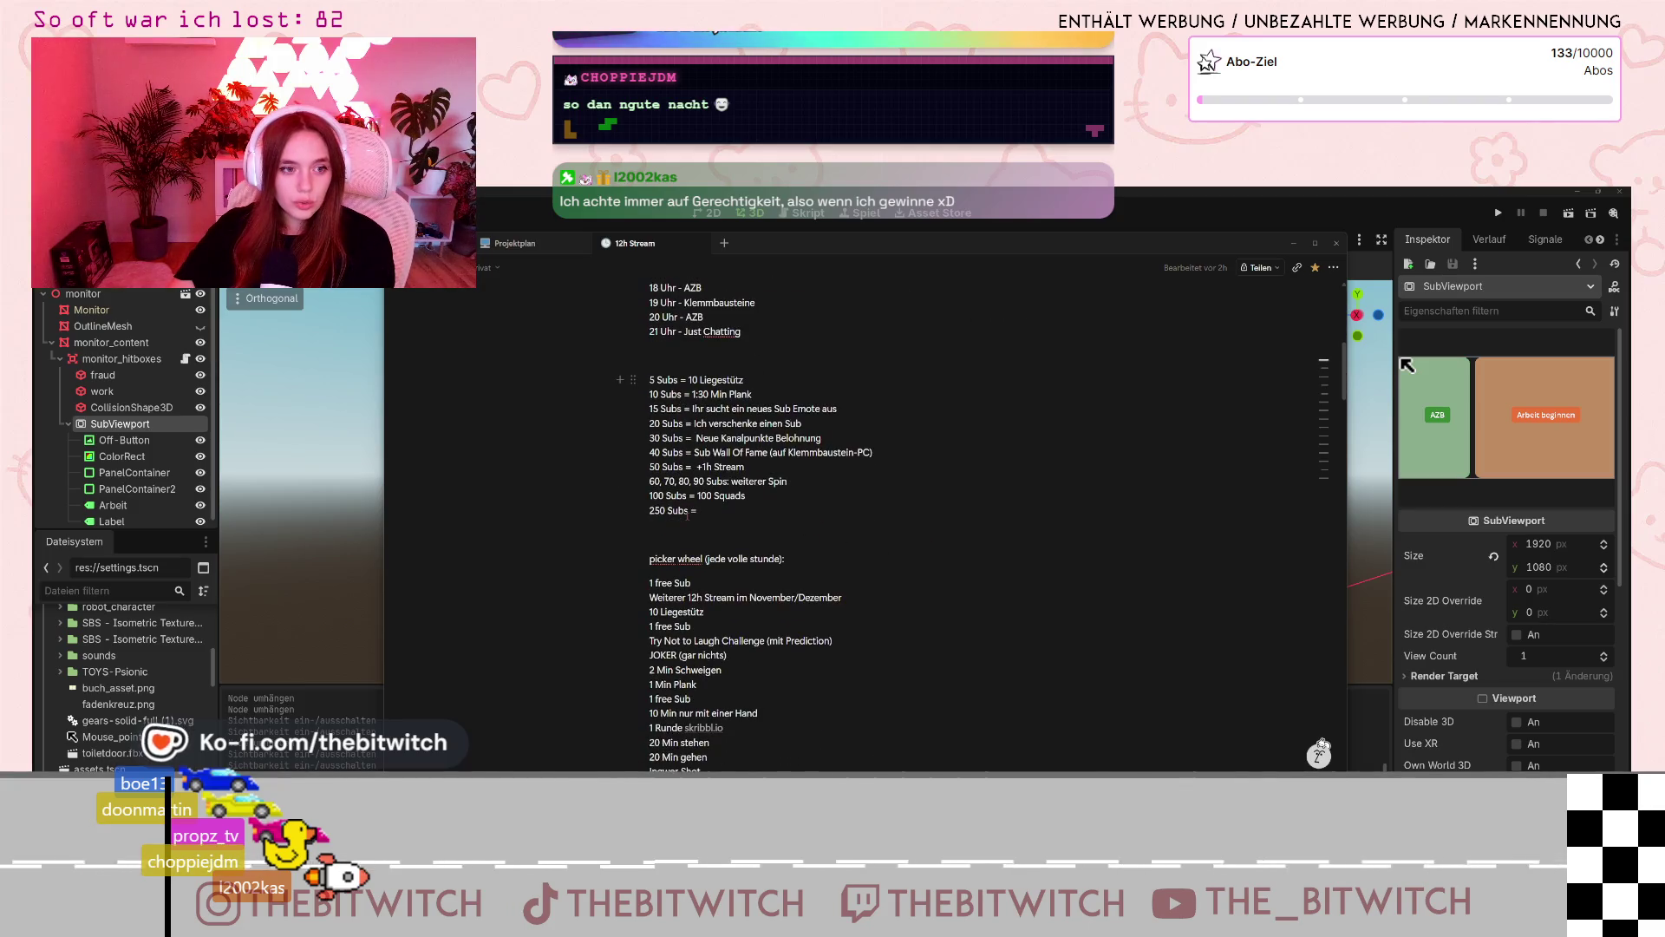
pyautogui.scroll(-2, 687, 515)
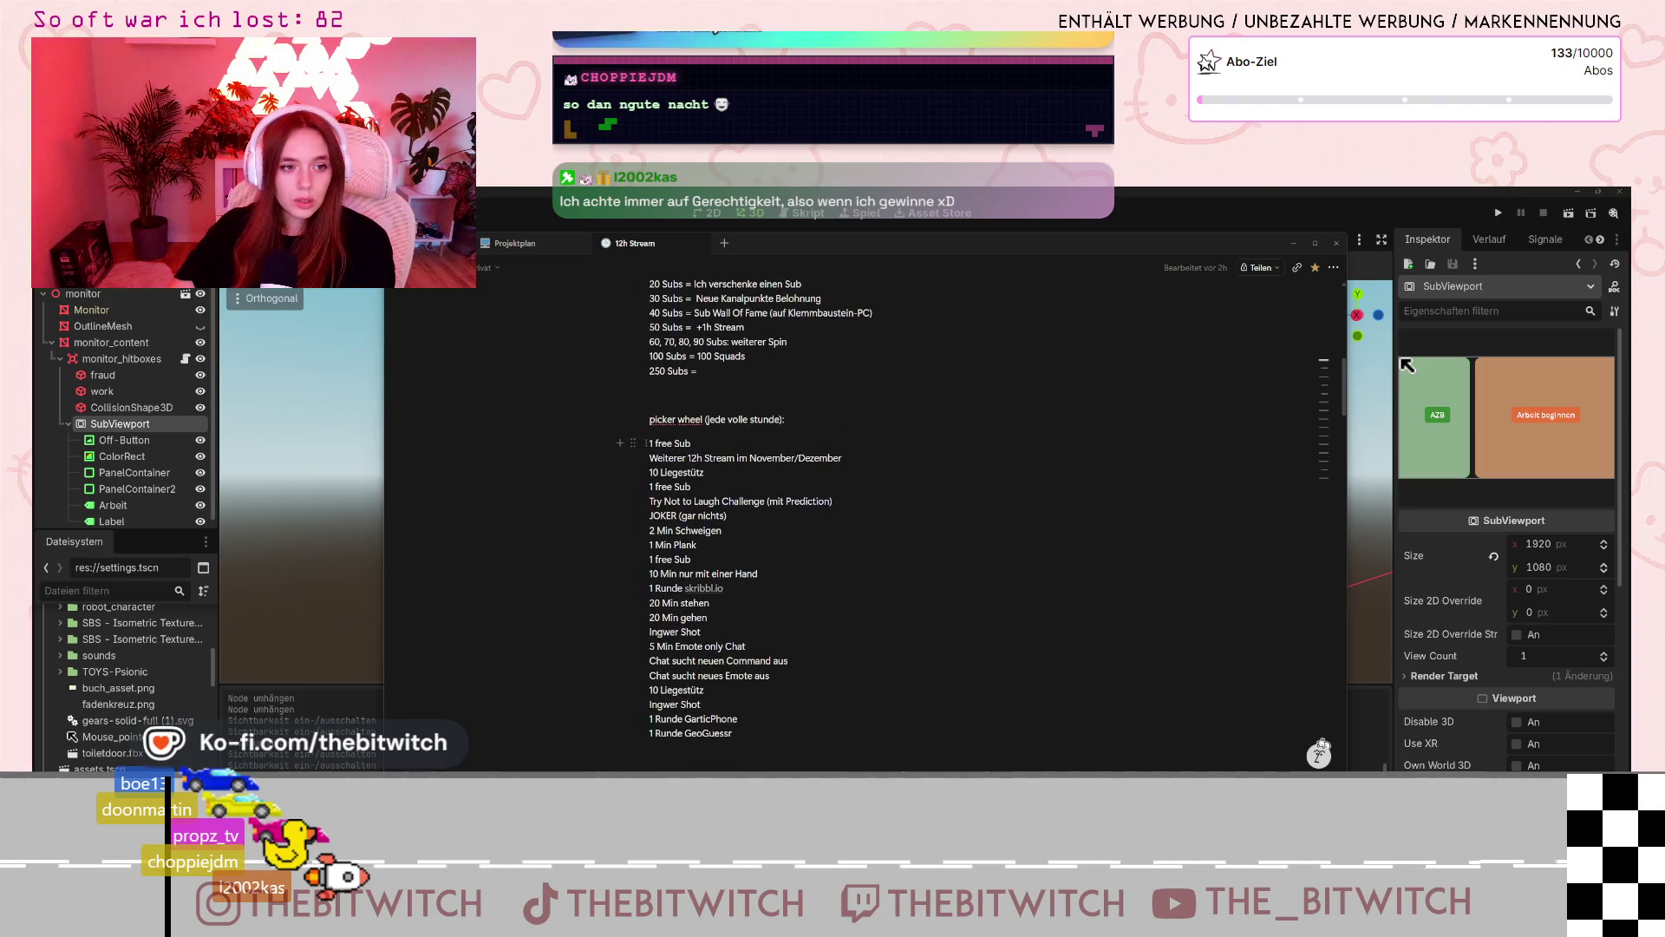
pyautogui.moveTo(644, 443); pyautogui.dragTo(742, 706)
pyautogui.click(741, 706)
pyautogui.scroll(-1, 741, 706)
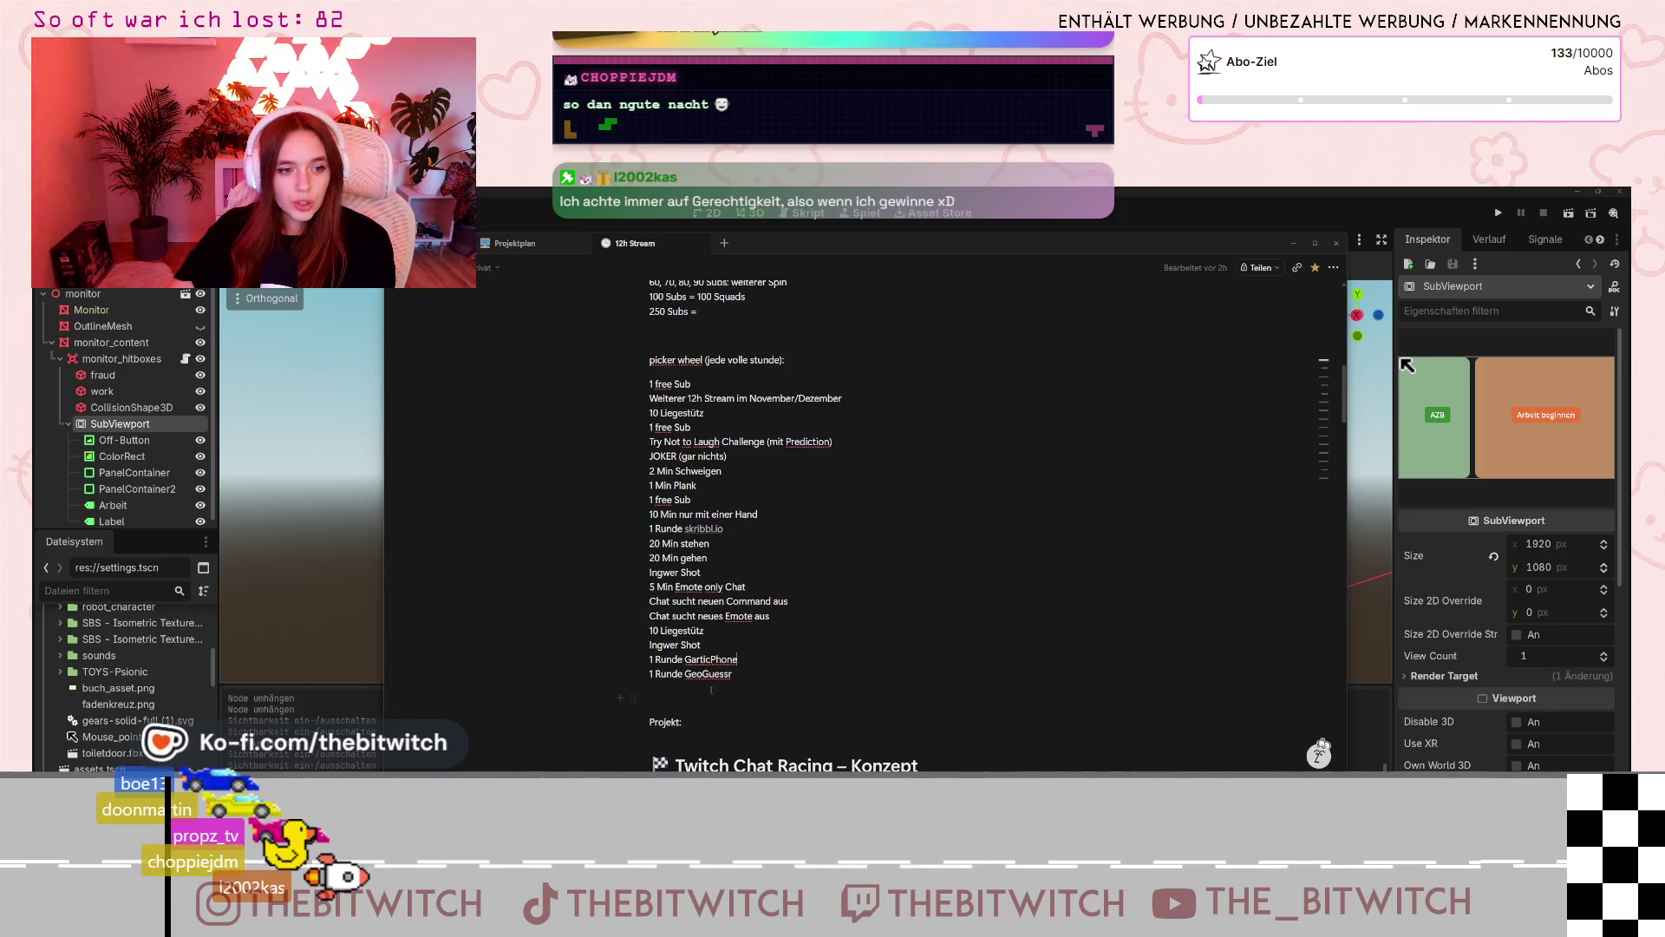
pyautogui.scroll(1, 711, 689)
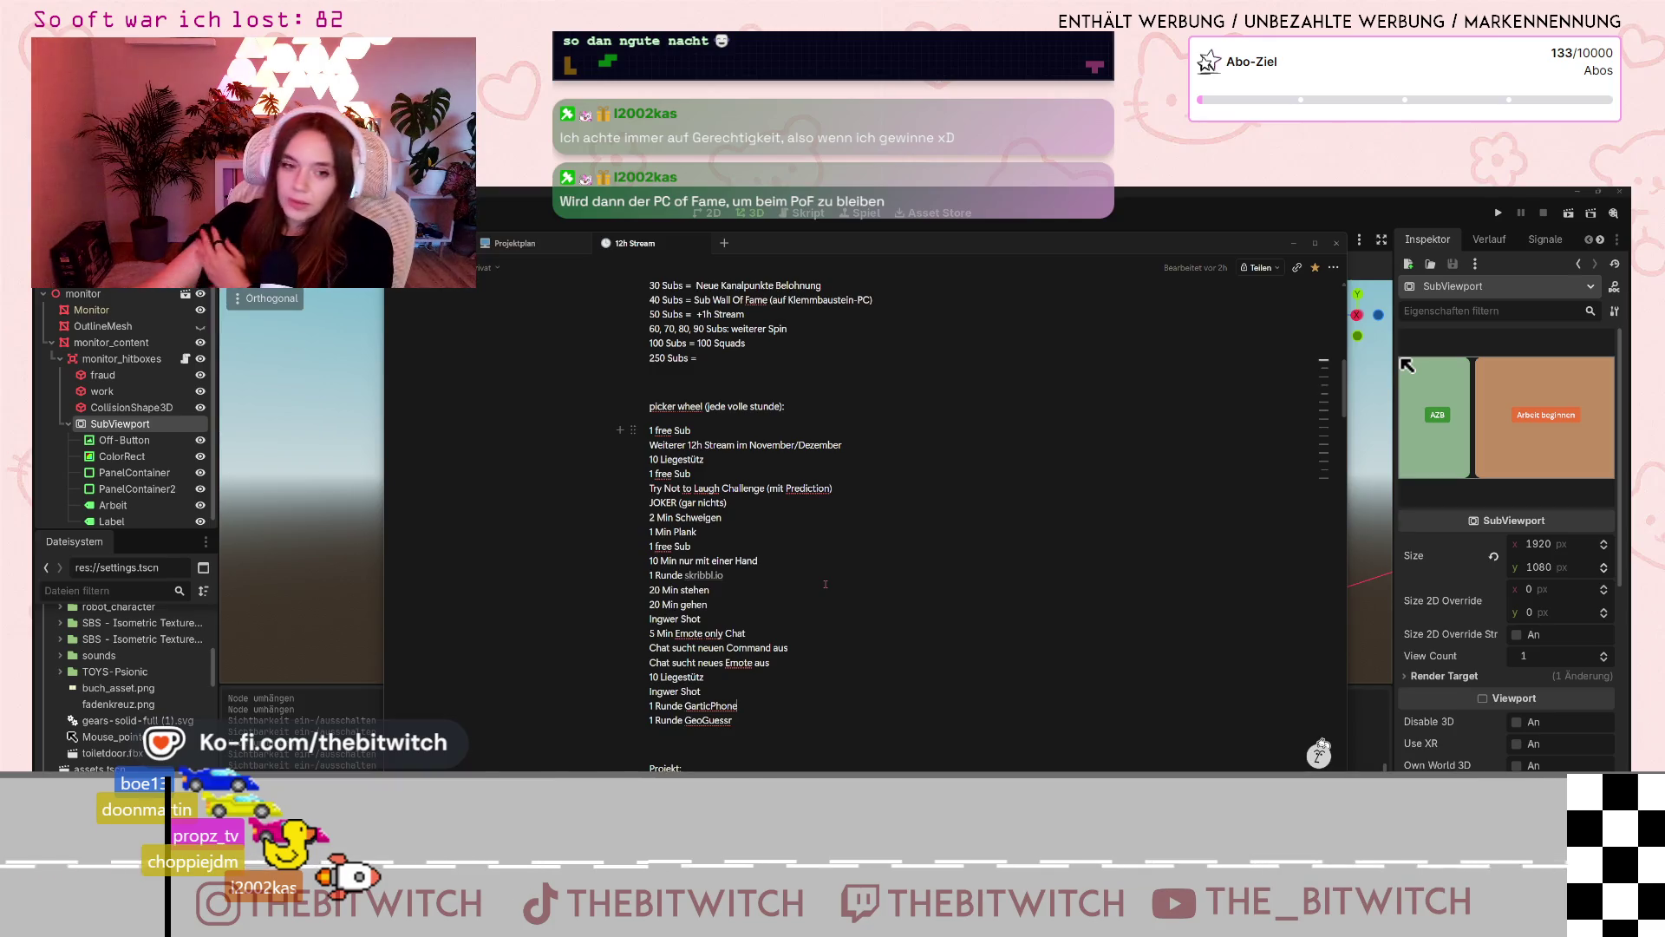
pyautogui.scroll(1, 705, 460)
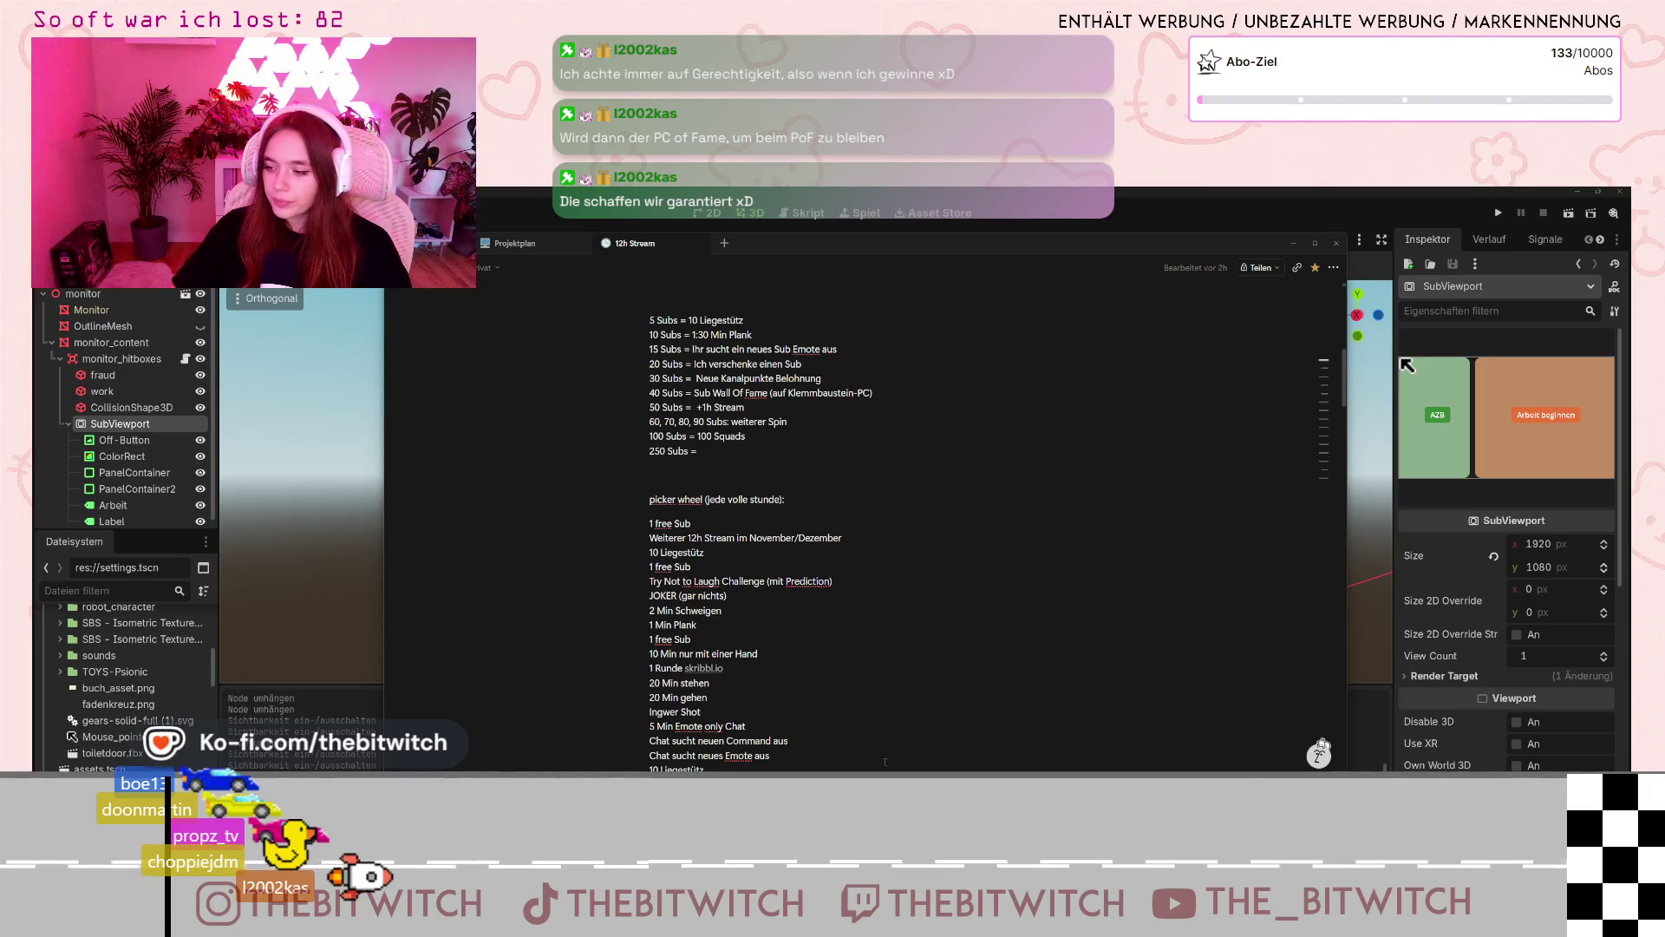
pyautogui.click(1298, 248)
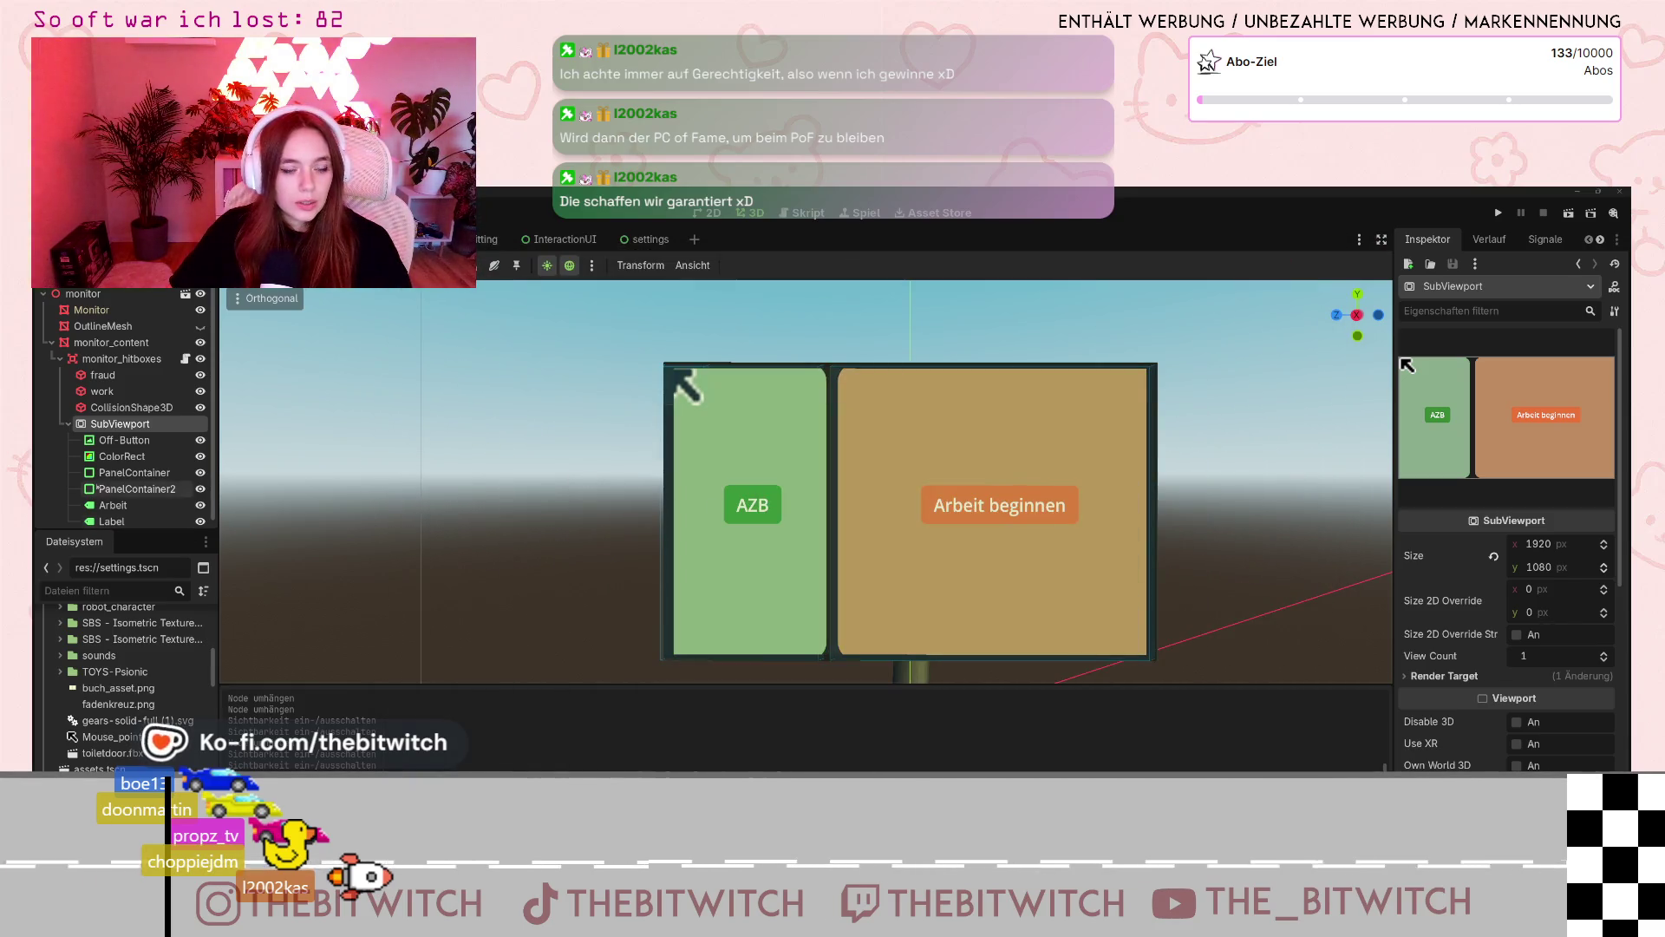
# - Select monitor_hitboxes, then PanelContainer to show it in the 2D workspace
pyautogui.scroll(-1, 130, 486)
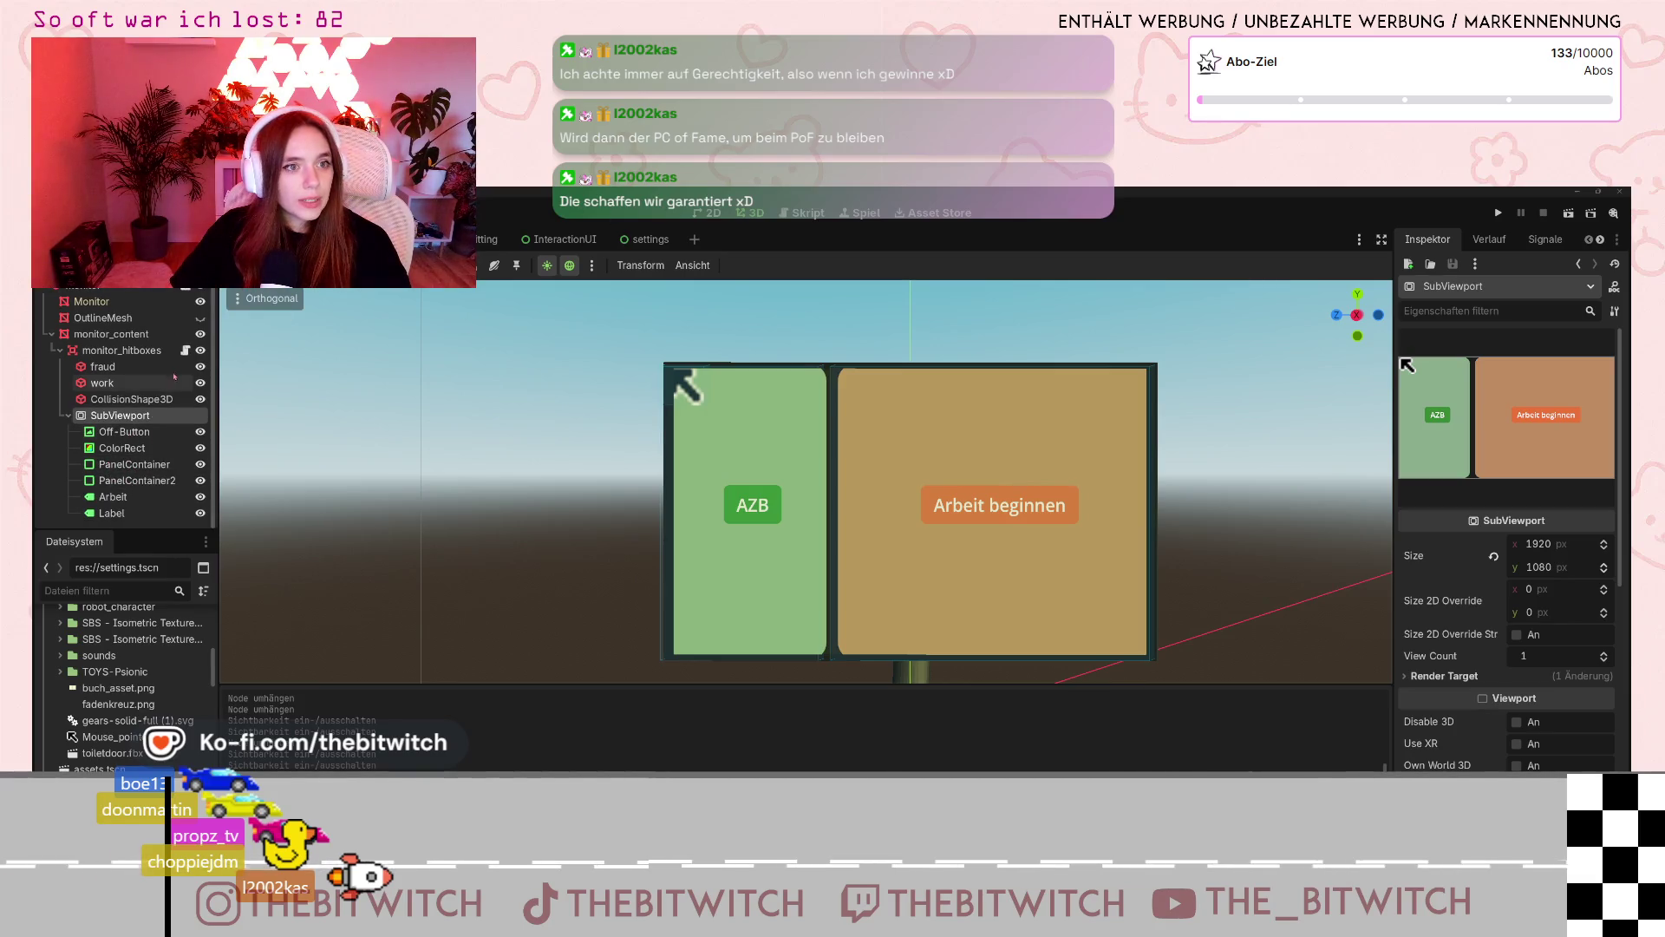
pyautogui.click(137, 352)
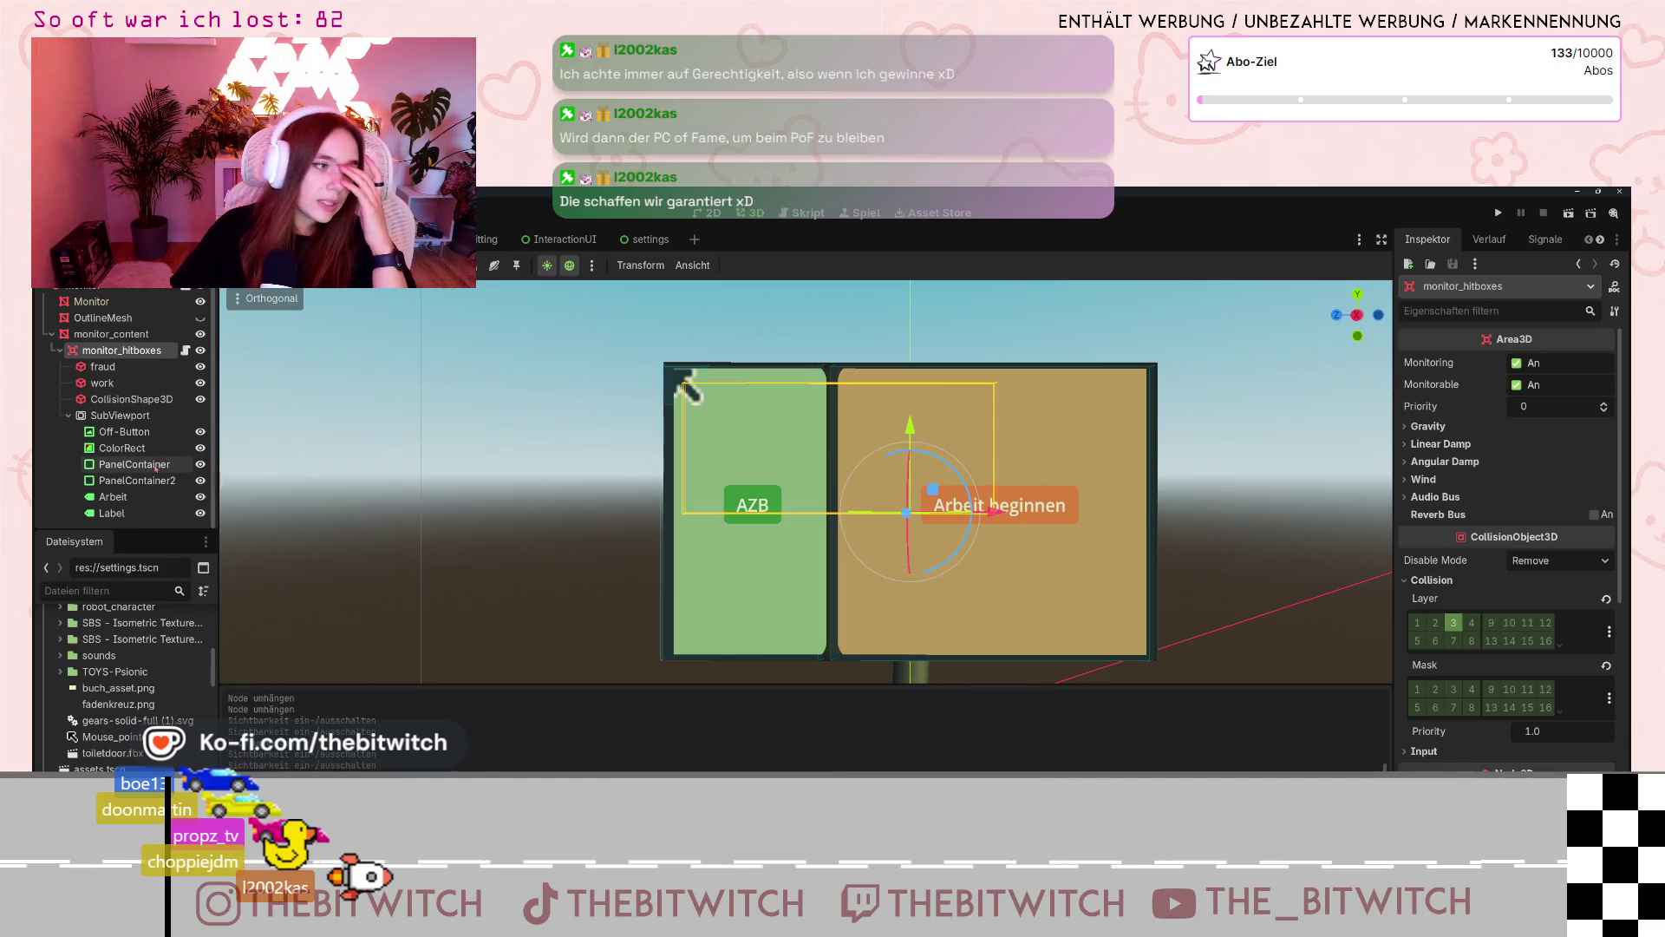
pyautogui.click(158, 467)
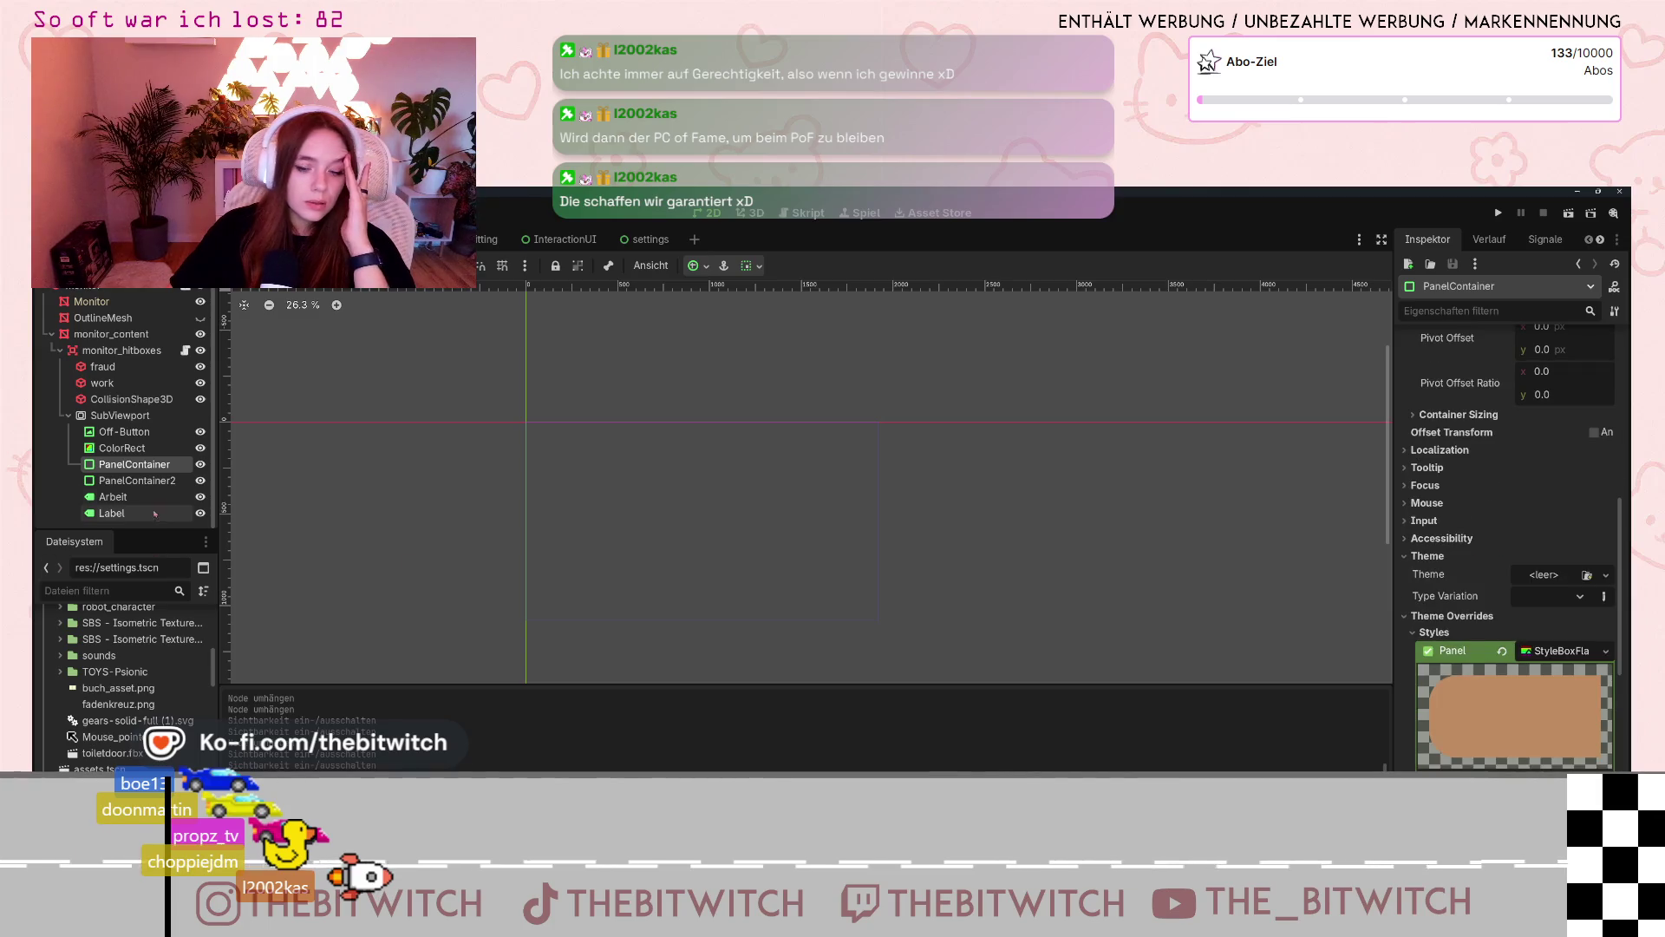
# - Rename PanelContainer to Arbeit_panel and PanelContainer2 to azb_panel
pyautogui.doubleClick(147, 468)
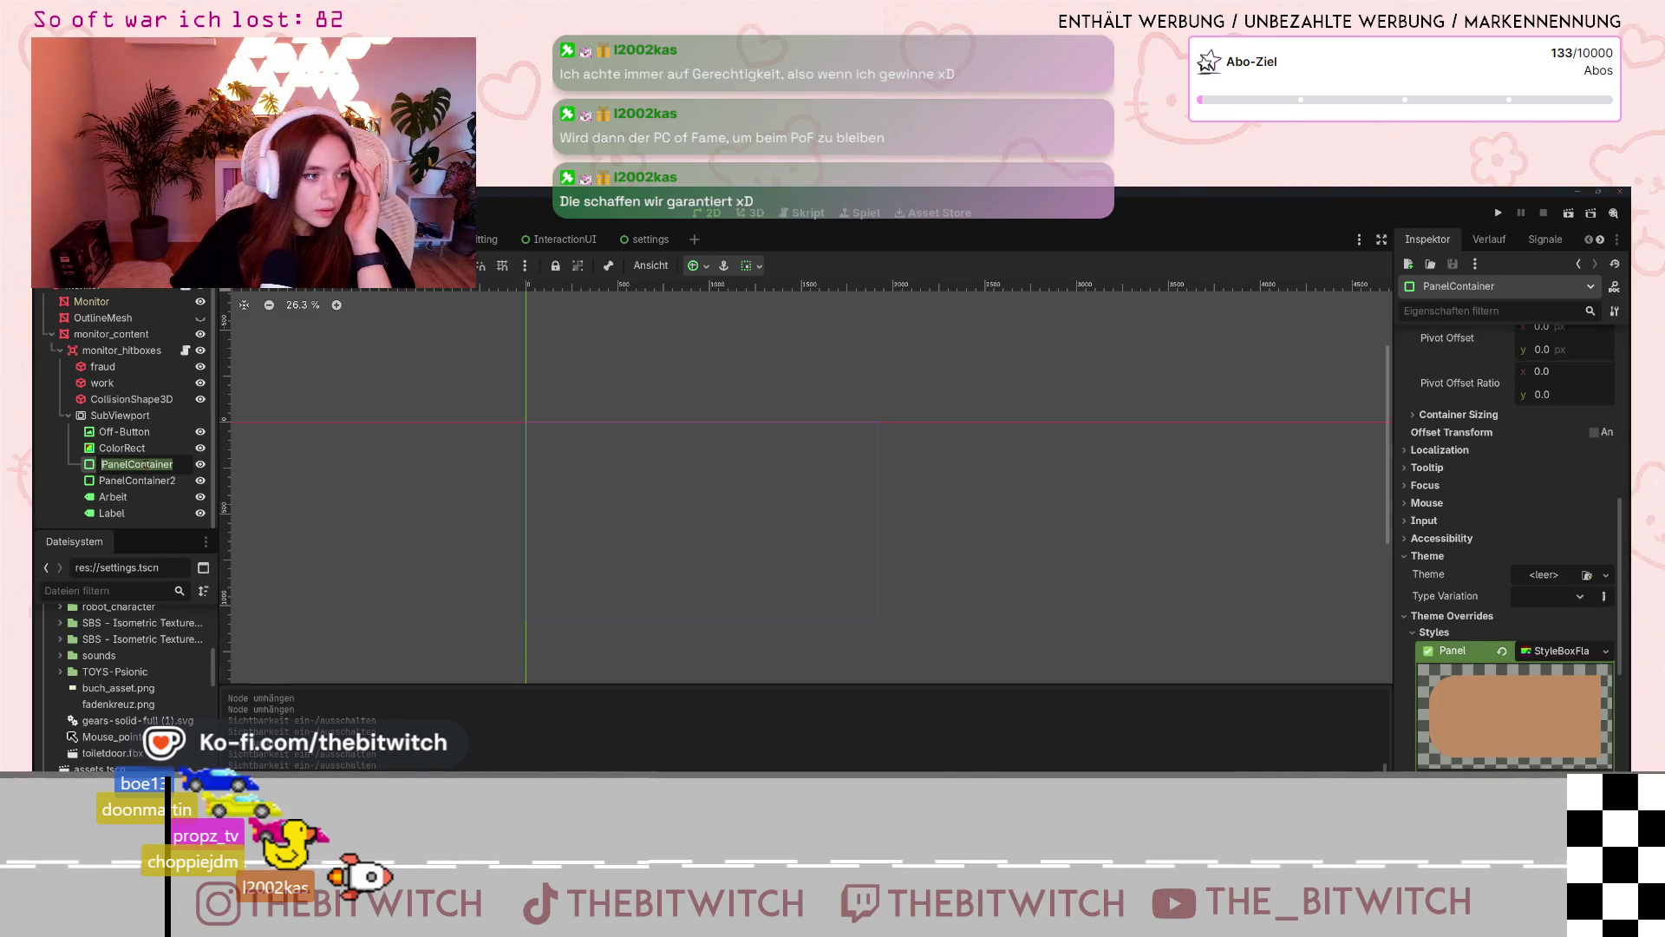
pyautogui.write('Arbeit_panel')
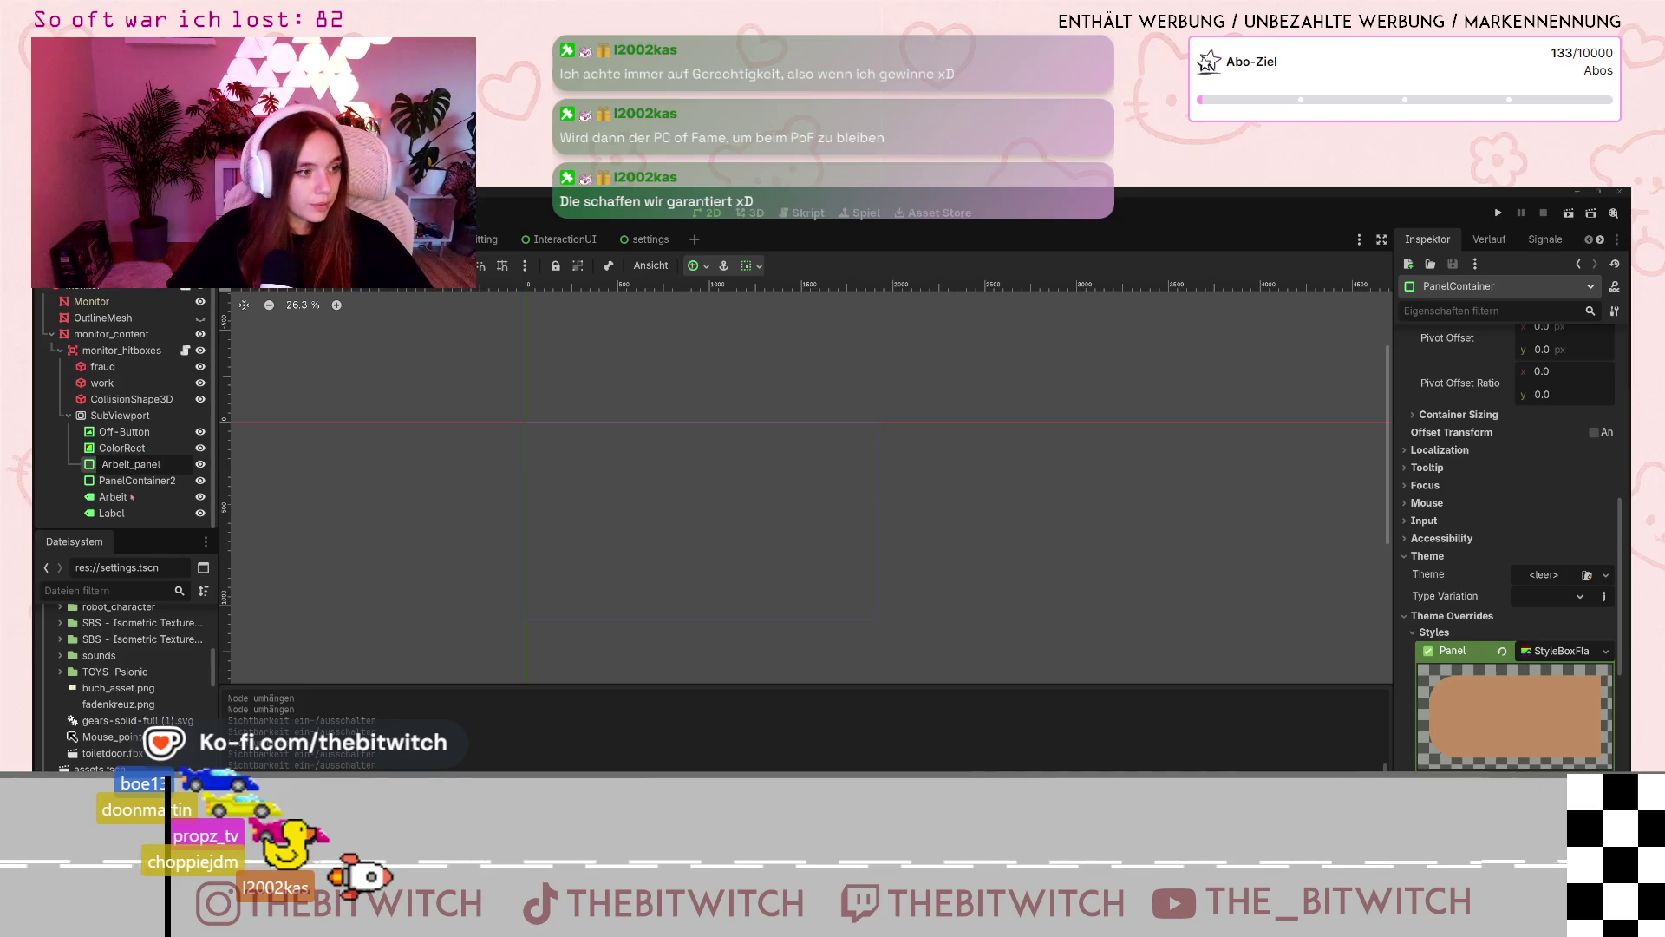
pyautogui.click(137, 480)
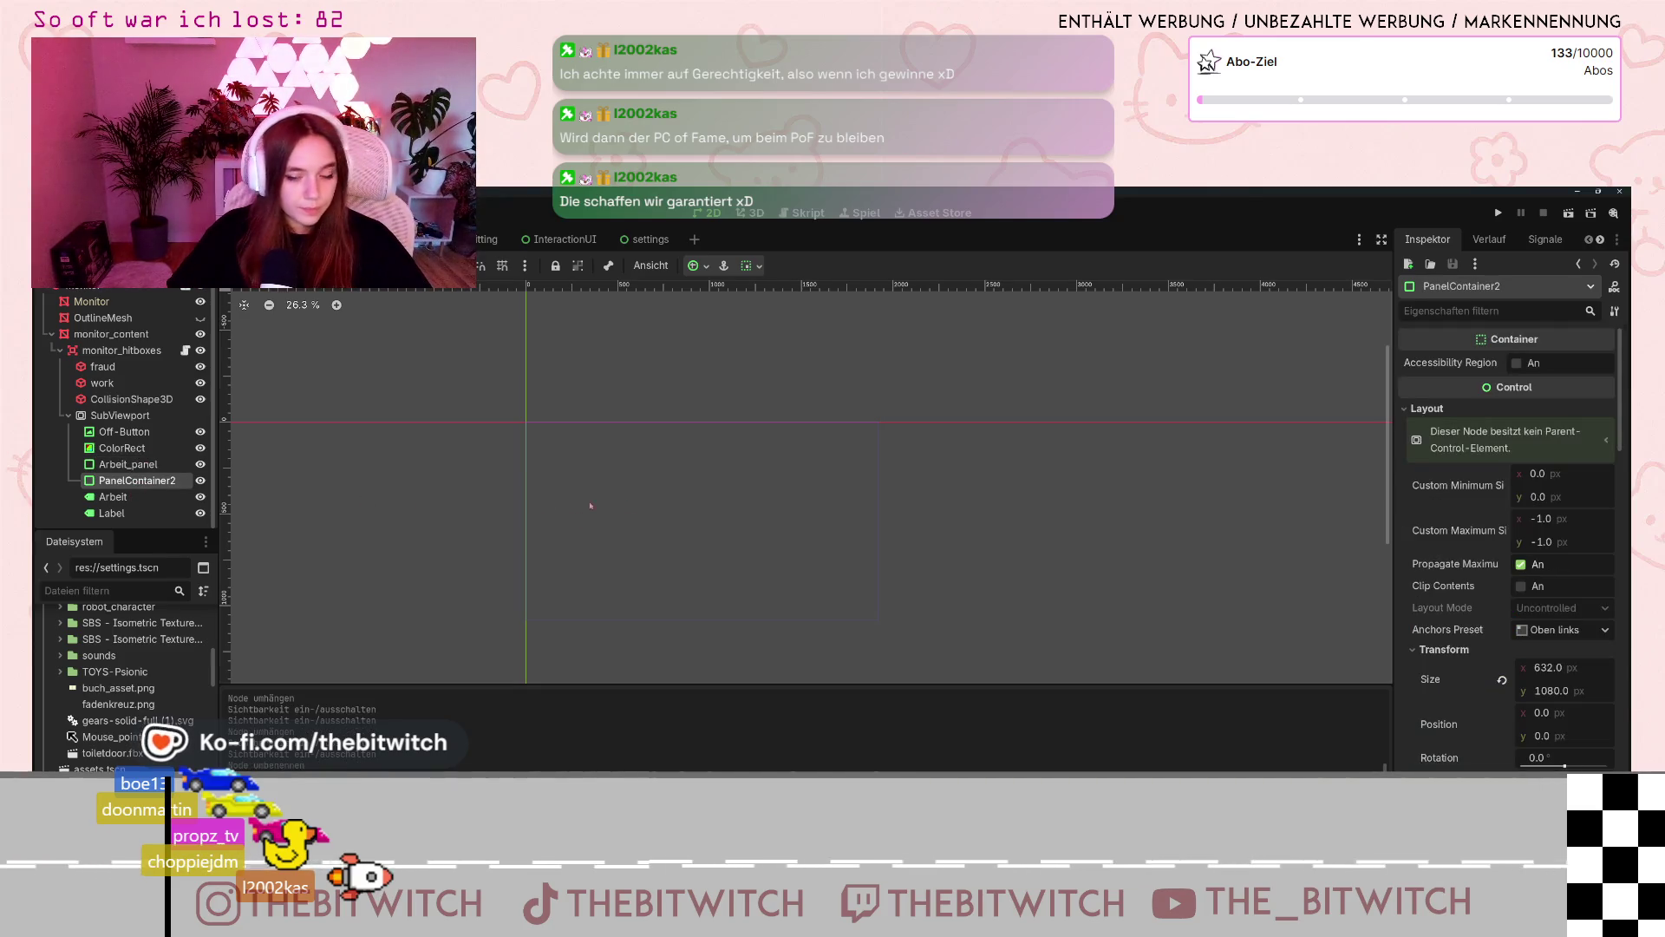
pyautogui.click(148, 482)
pyautogui.write('azb_pa')
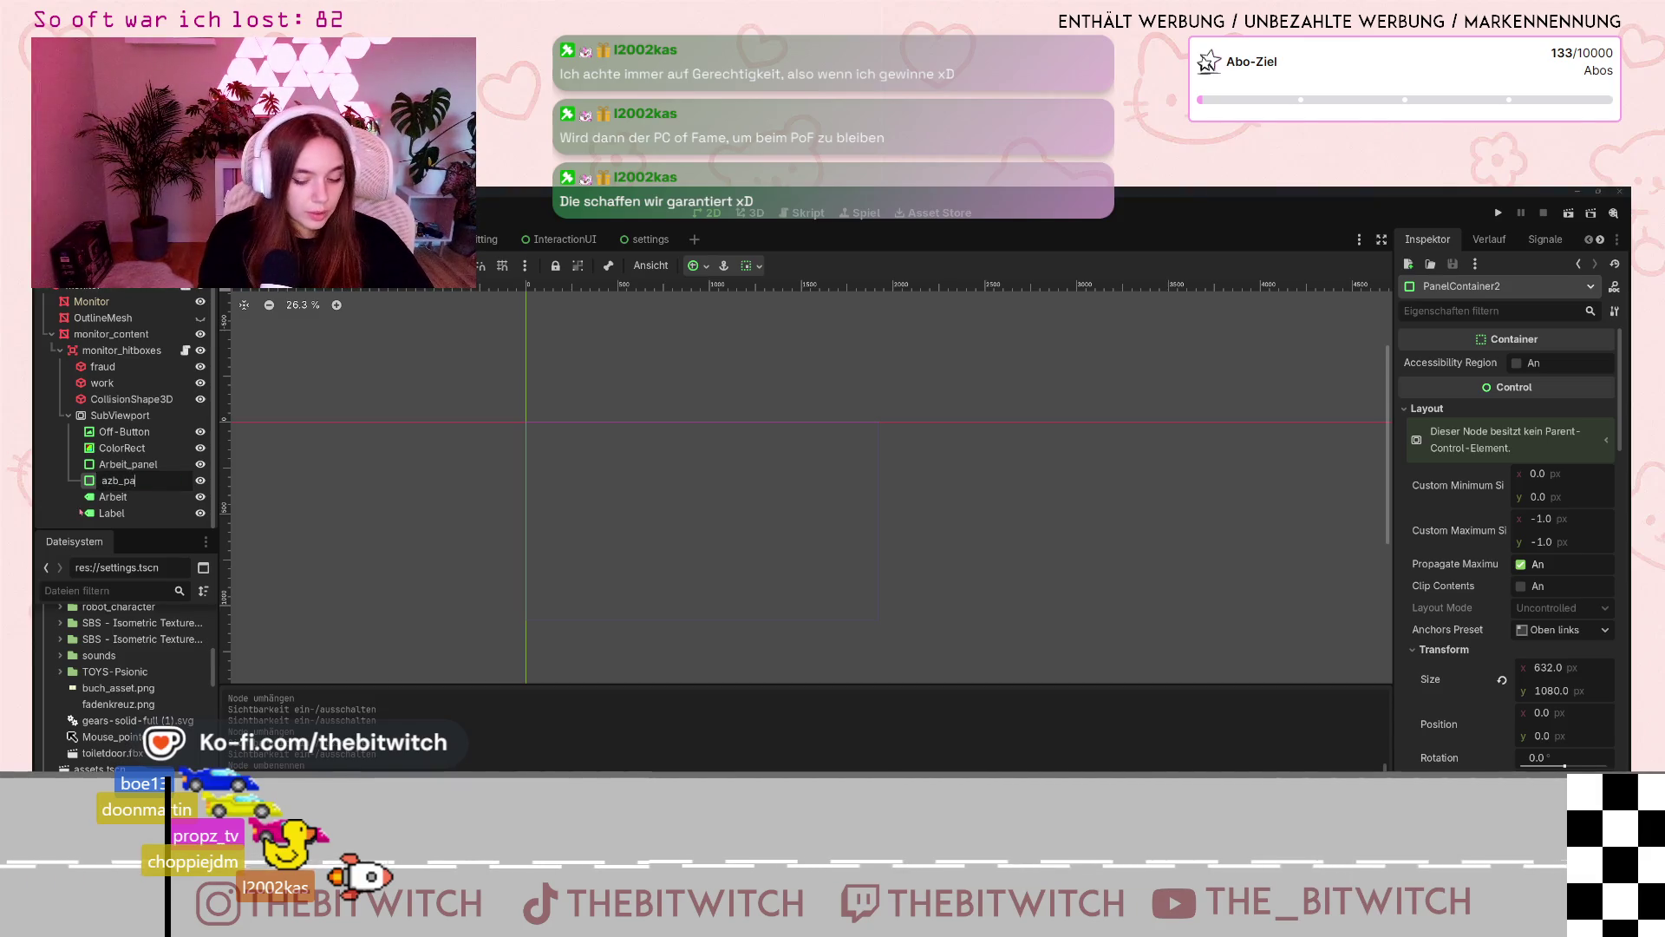
pyautogui.write('nel')
pyautogui.press('Return')
# - Correct the first panel's name to lowercase arbeit_panel and rename Label to AZB
pyautogui.click(130, 464)
pyautogui.click(130, 464)
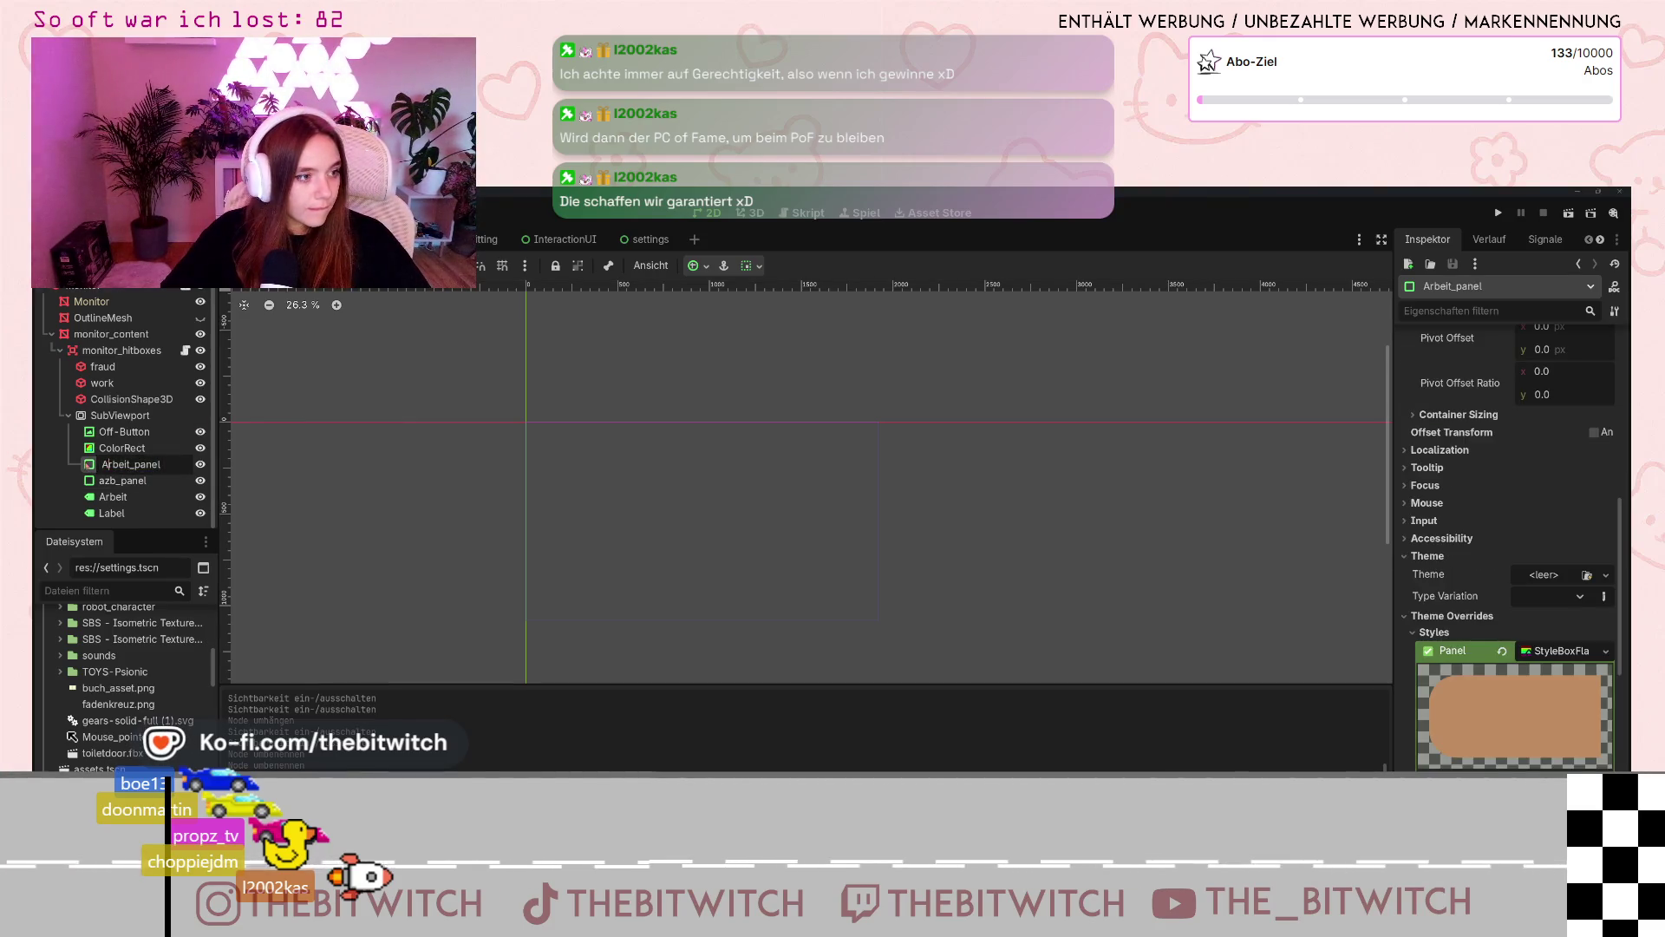
pyautogui.write('a')
pyautogui.press('Return')
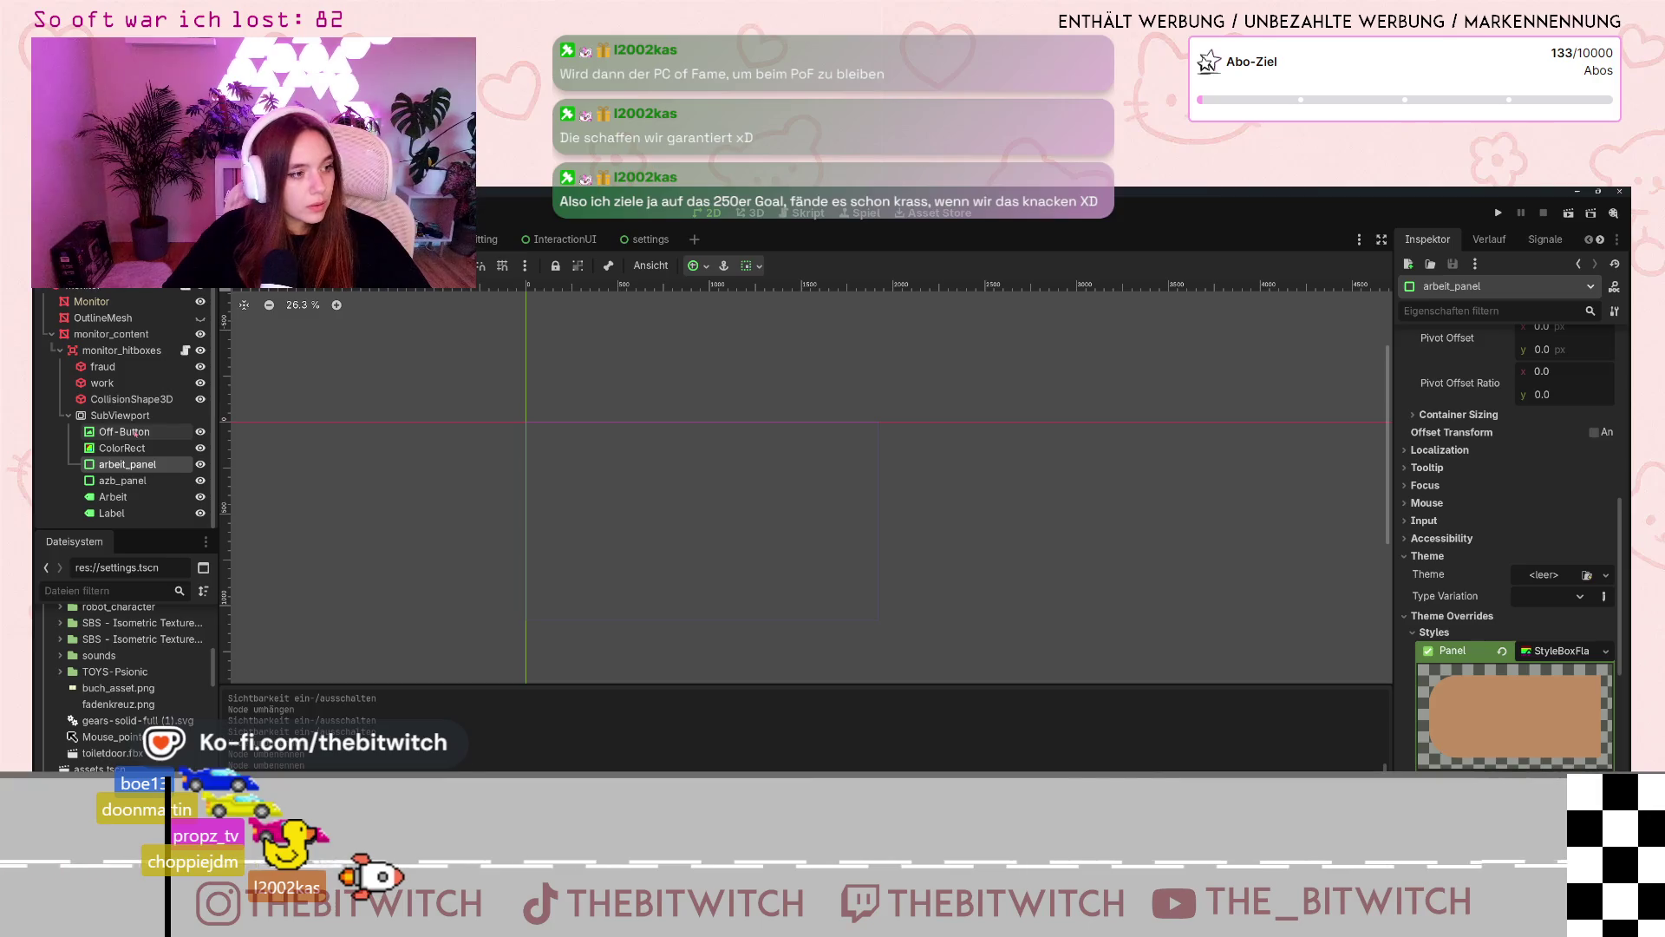
pyautogui.doubleClick(113, 513)
pyautogui.write('AZB')
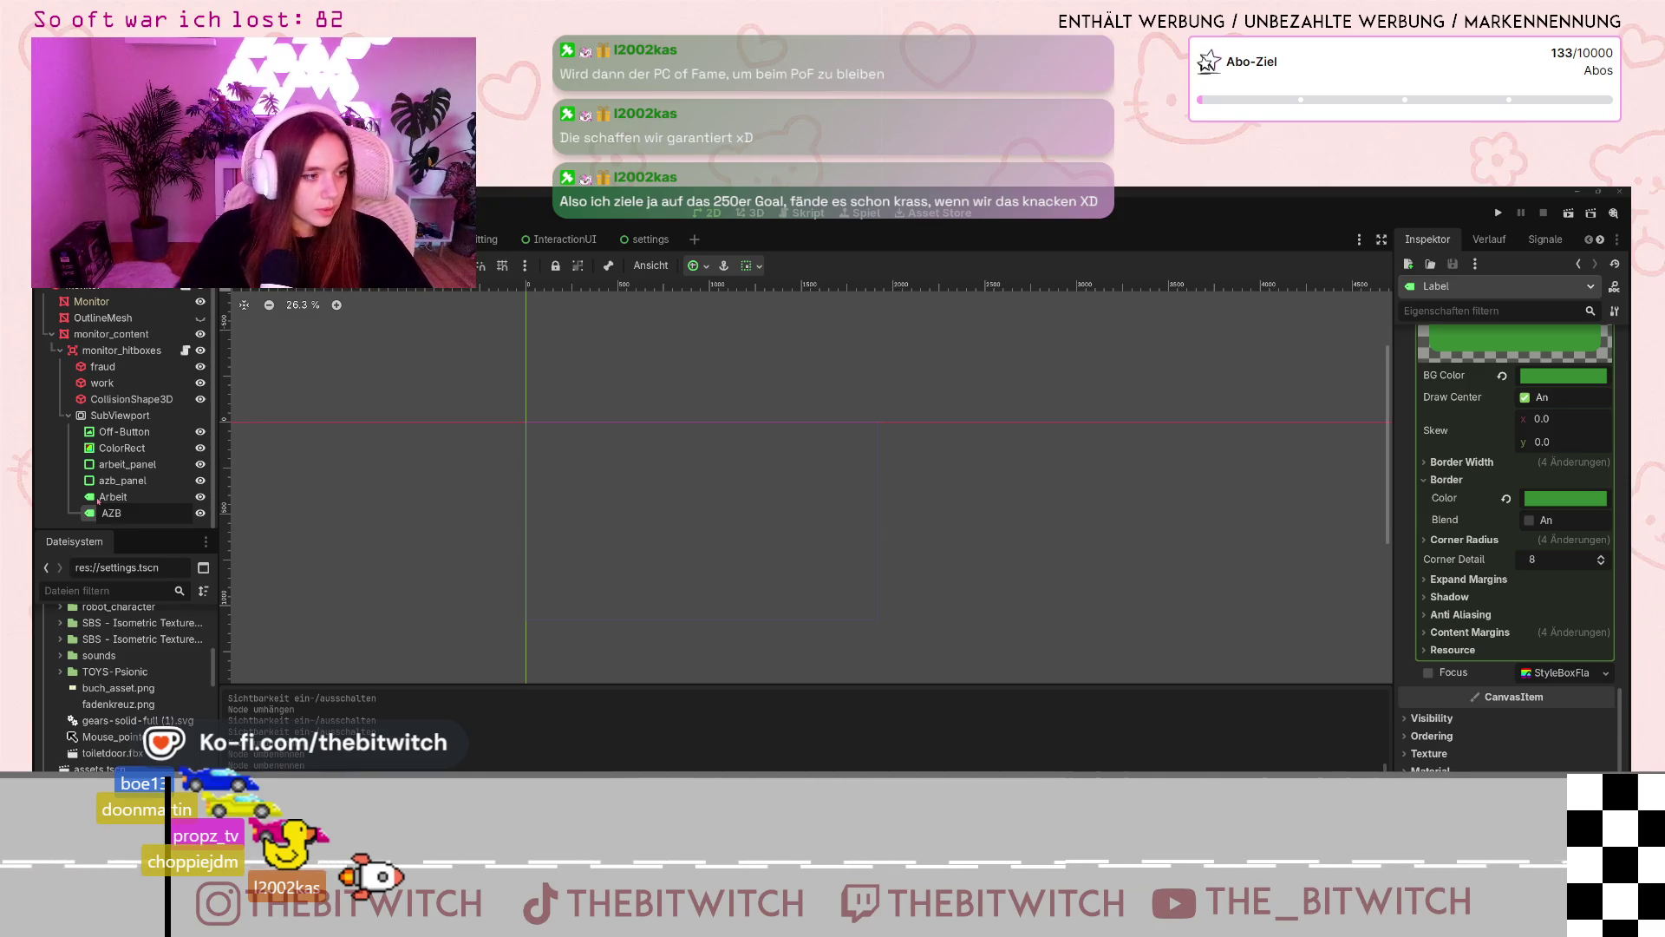
pyautogui.press('Return')
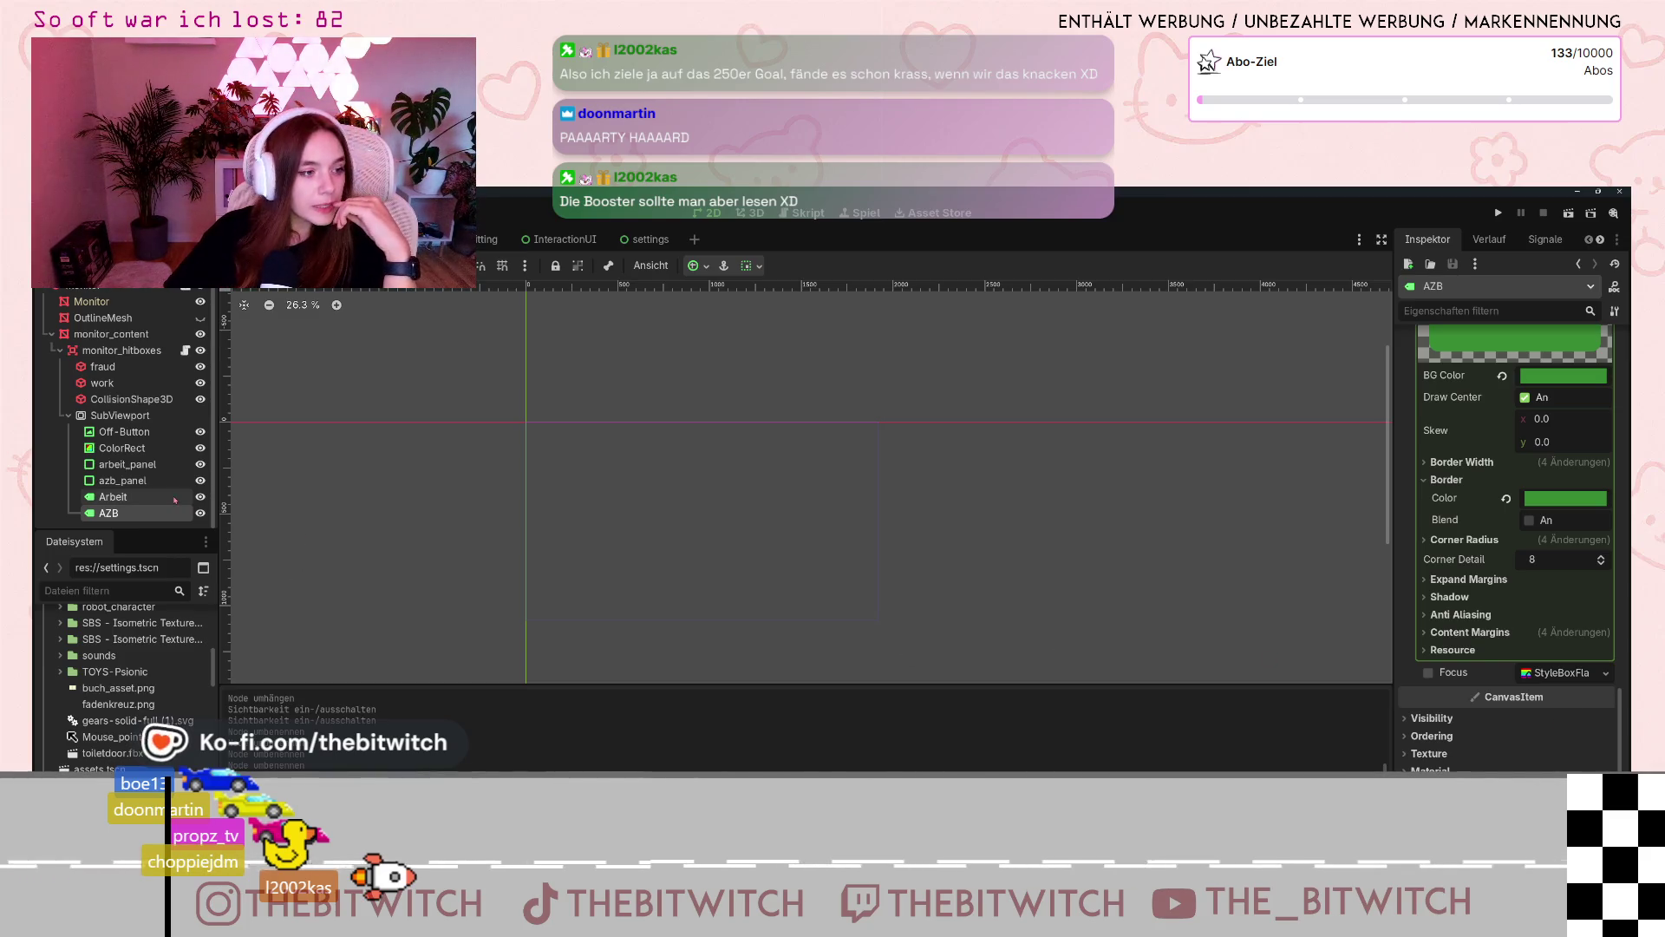
pyautogui.click(145, 469)
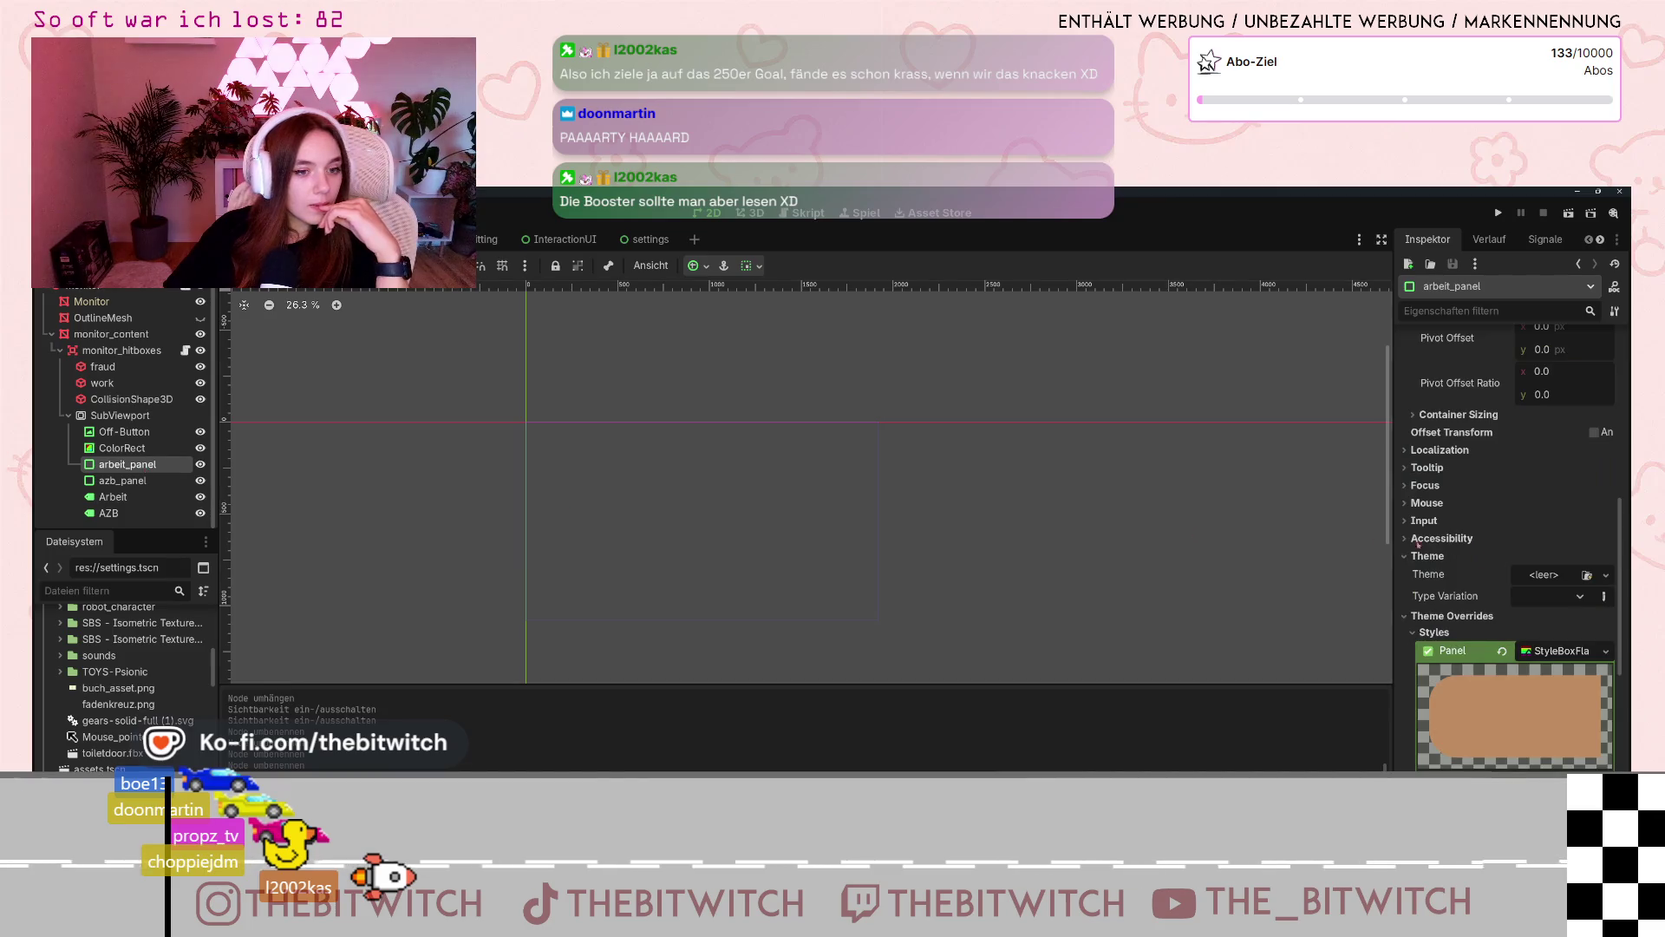
# - Leave arbeit_panel's Inspector and return to the 3D view of the monitor panels
pyautogui.scroll(-5, 1417, 544)
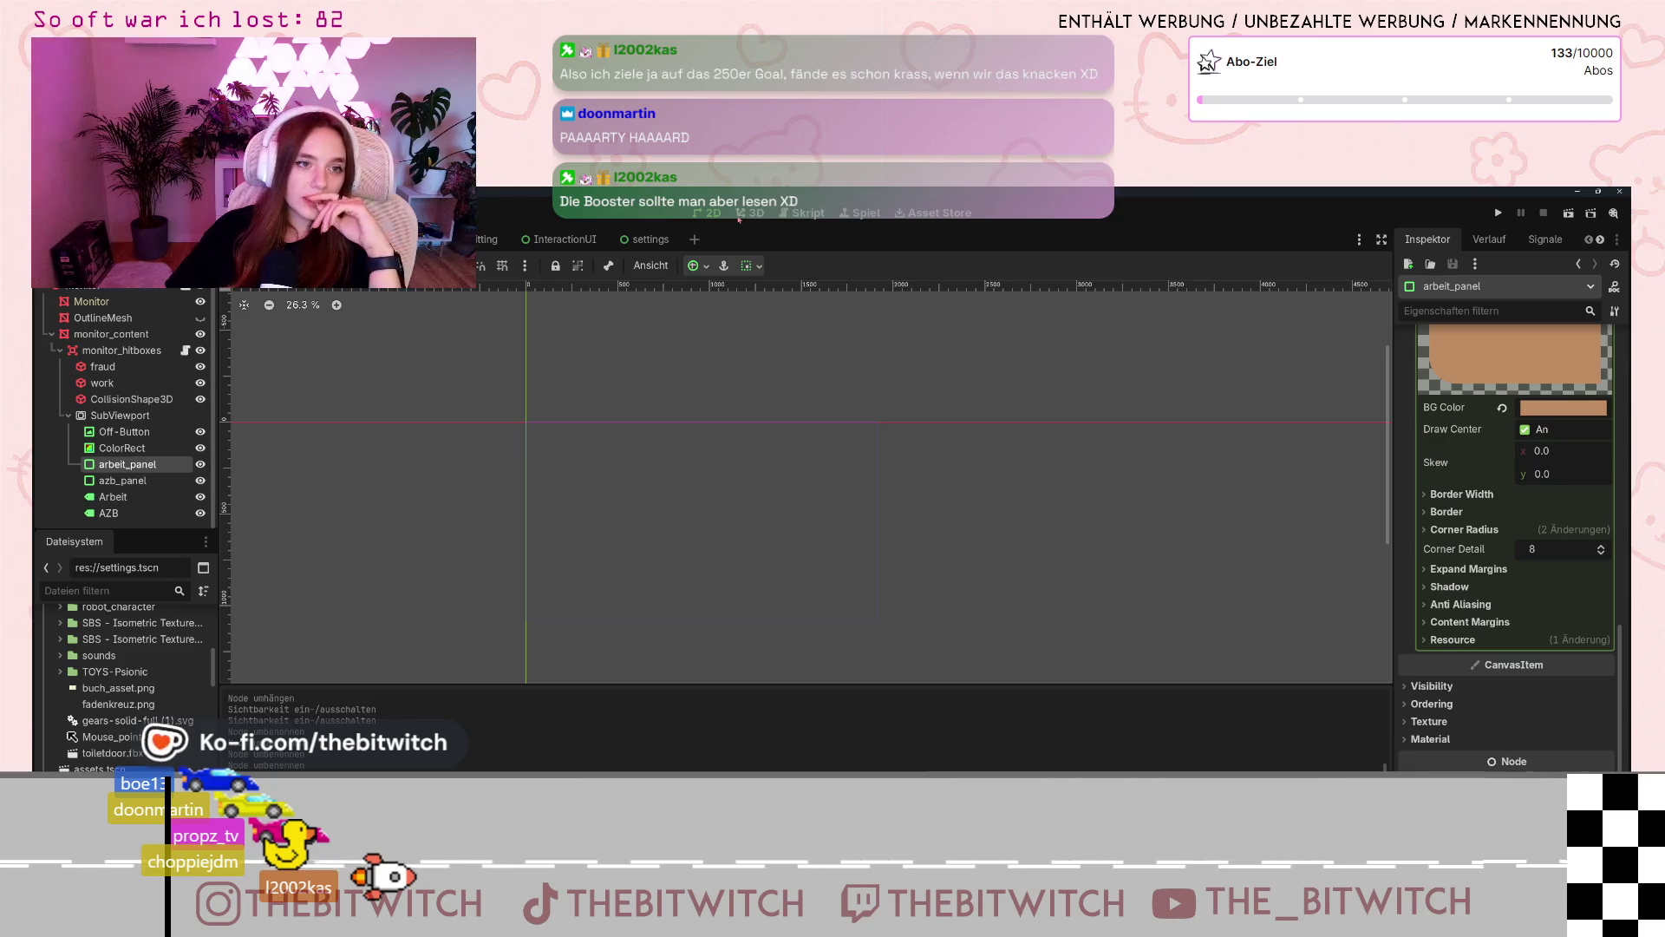
pyautogui.click(743, 213)
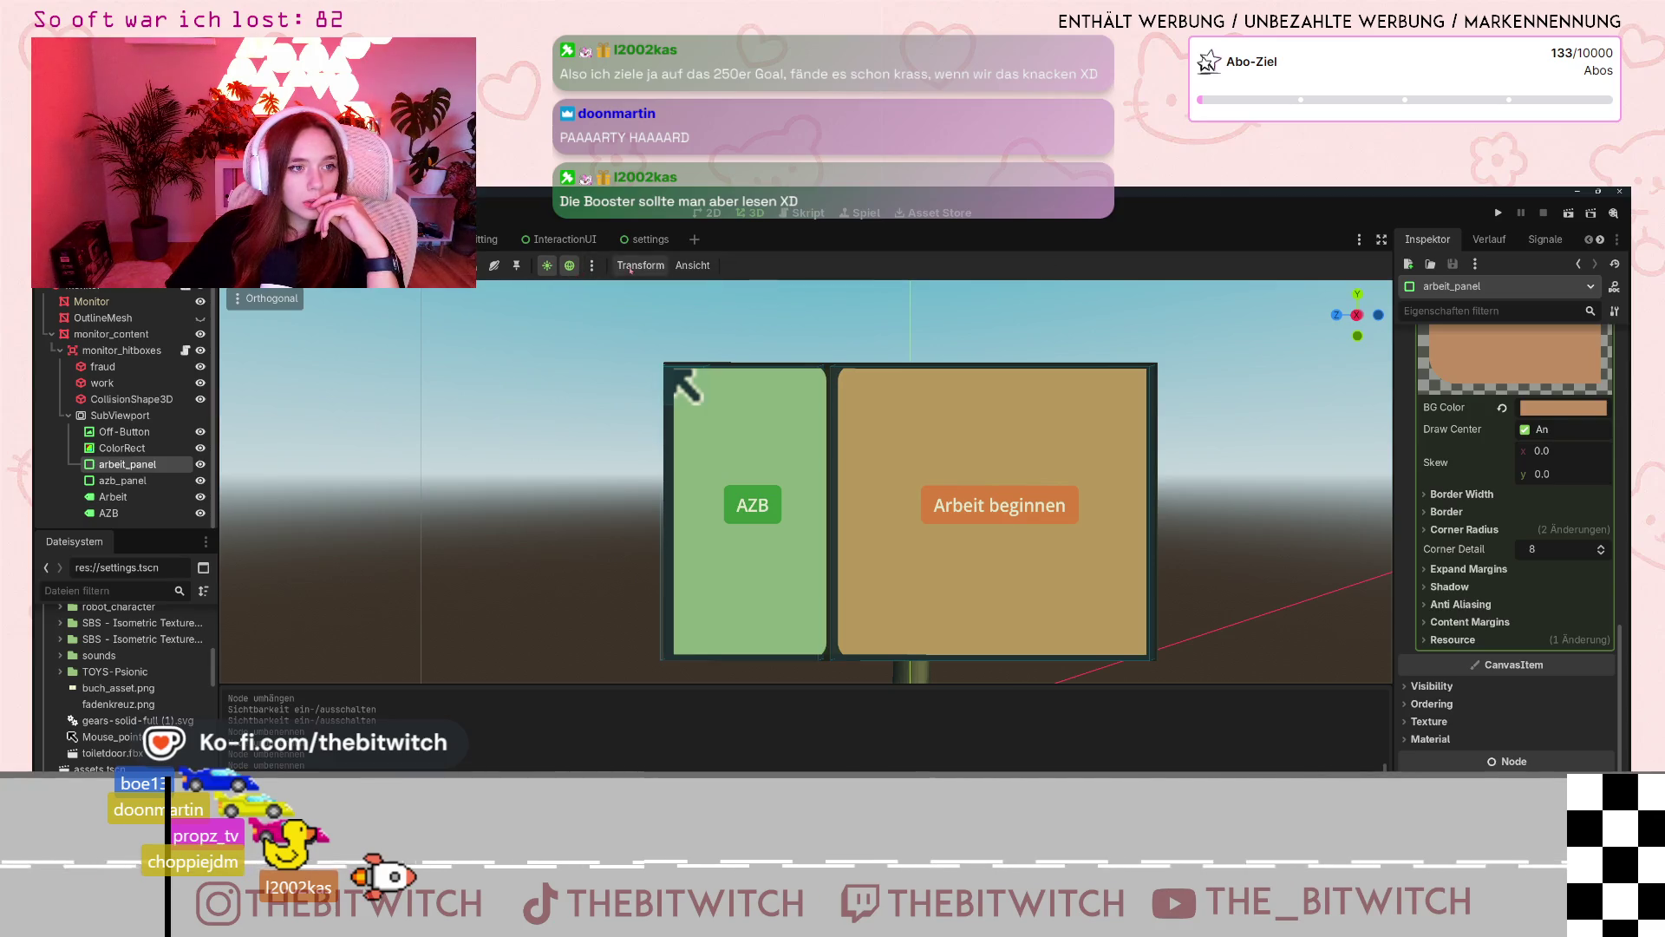
pyautogui.click(680, 267)
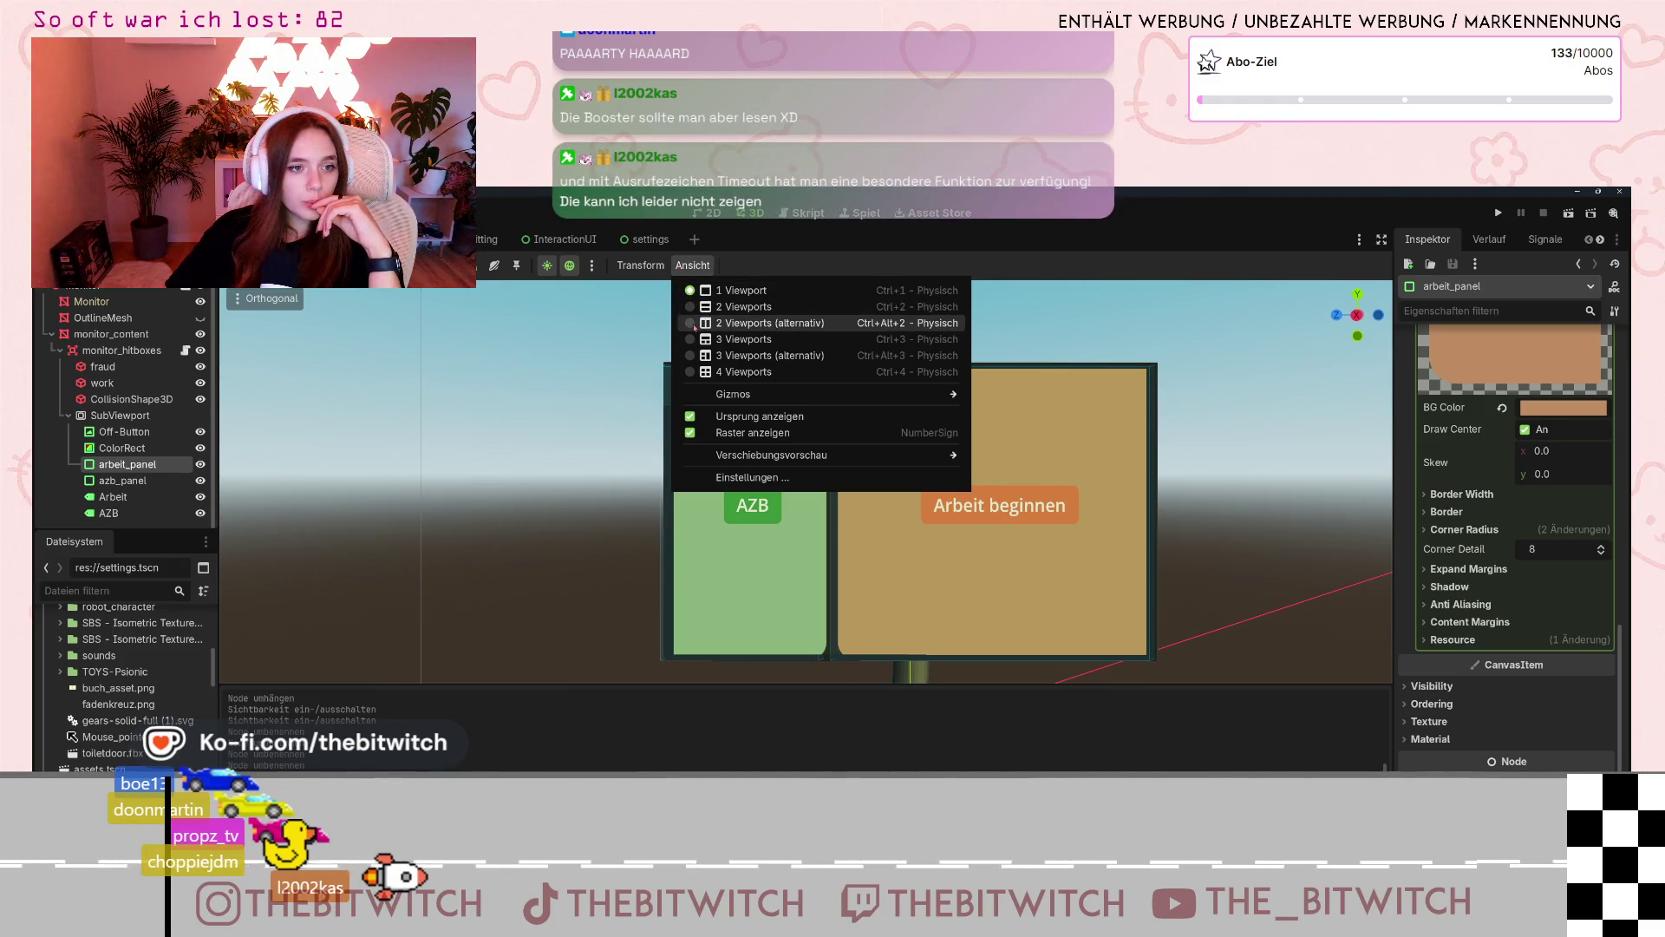
# - Switch the 3D editor to the 2 Viewports layout
pyautogui.click(733, 307)
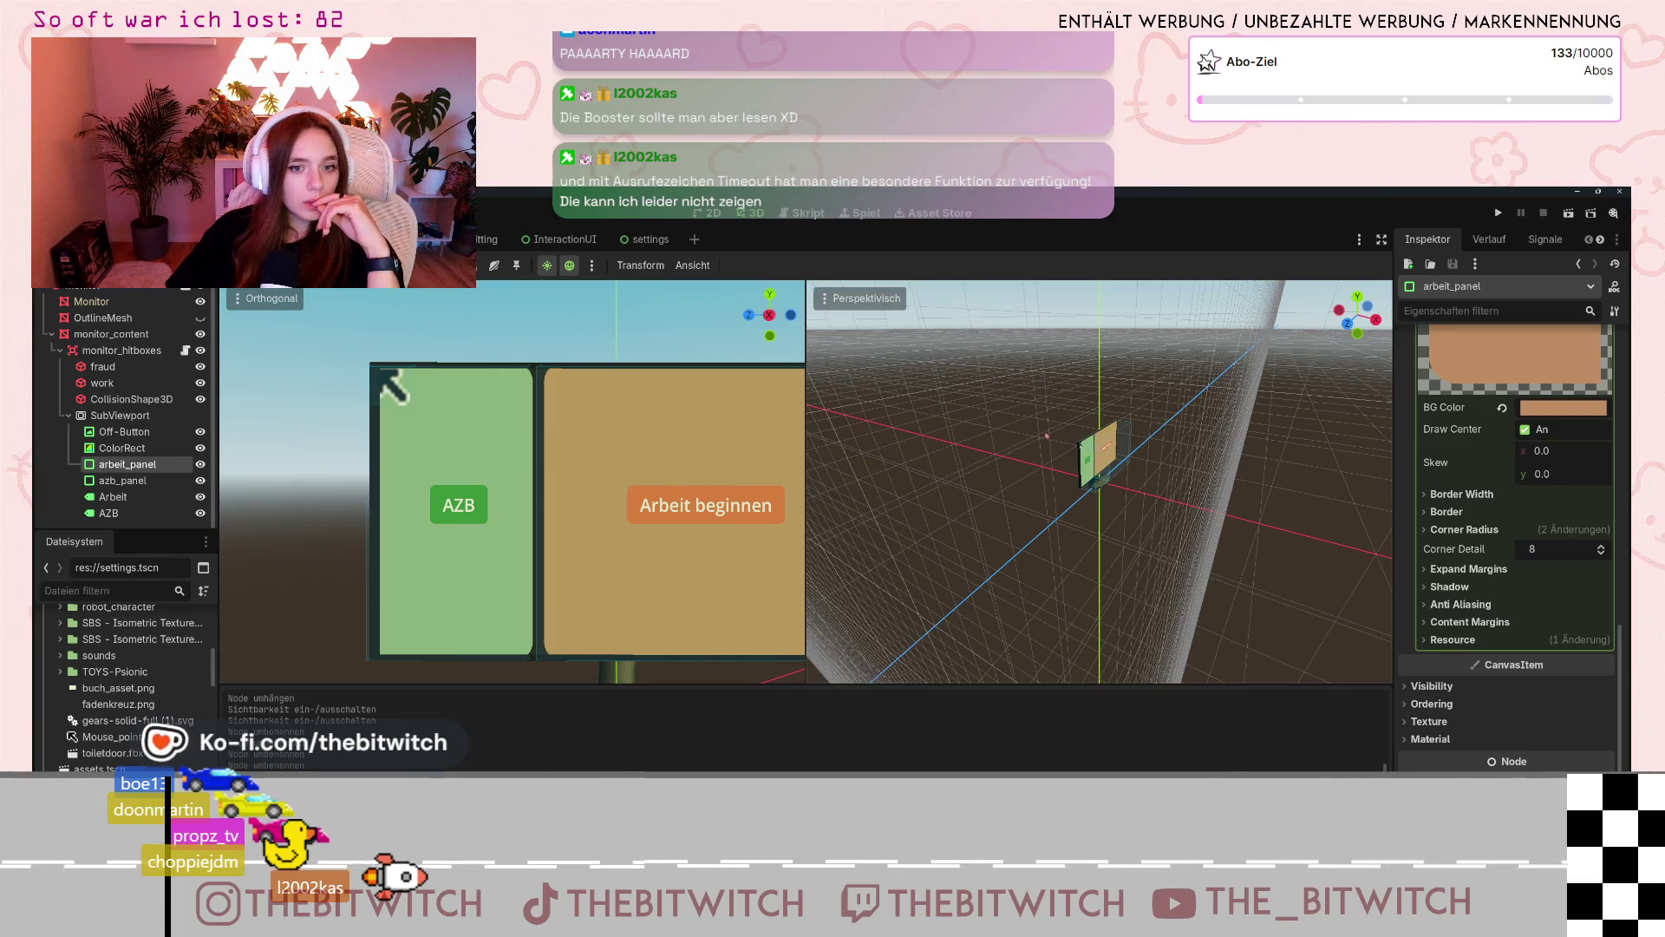
pyautogui.click(826, 304)
# - Check the Perspektivisch view's display options and open the monitor_hitboxes script
pyautogui.click(827, 305)
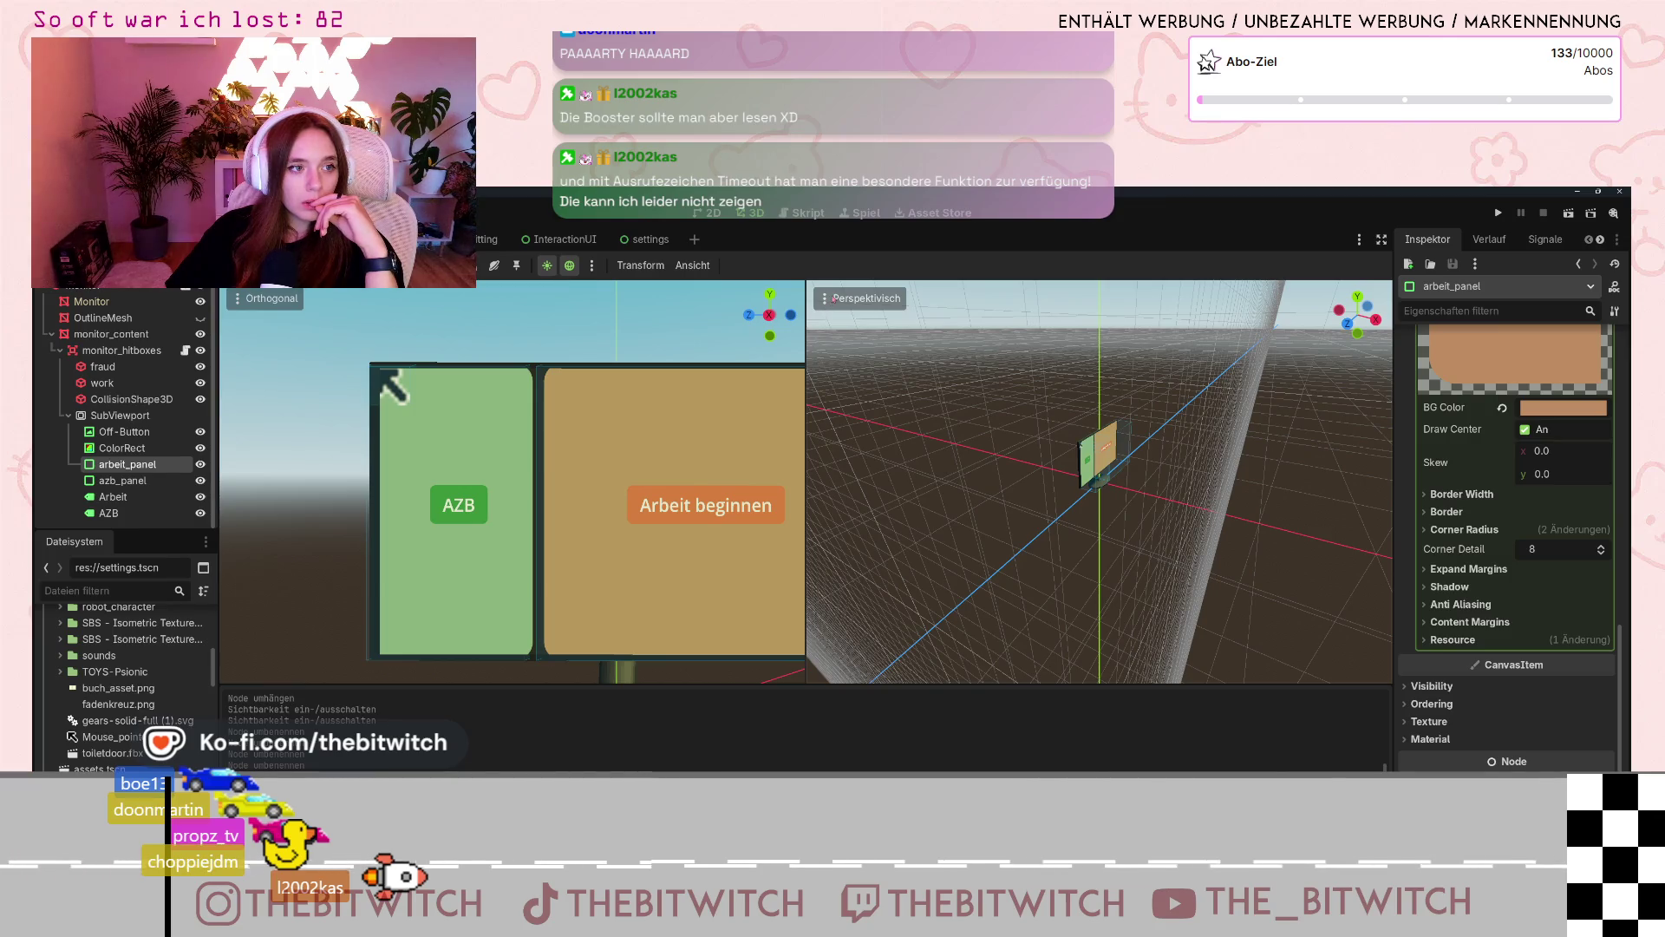
pyautogui.click(824, 299)
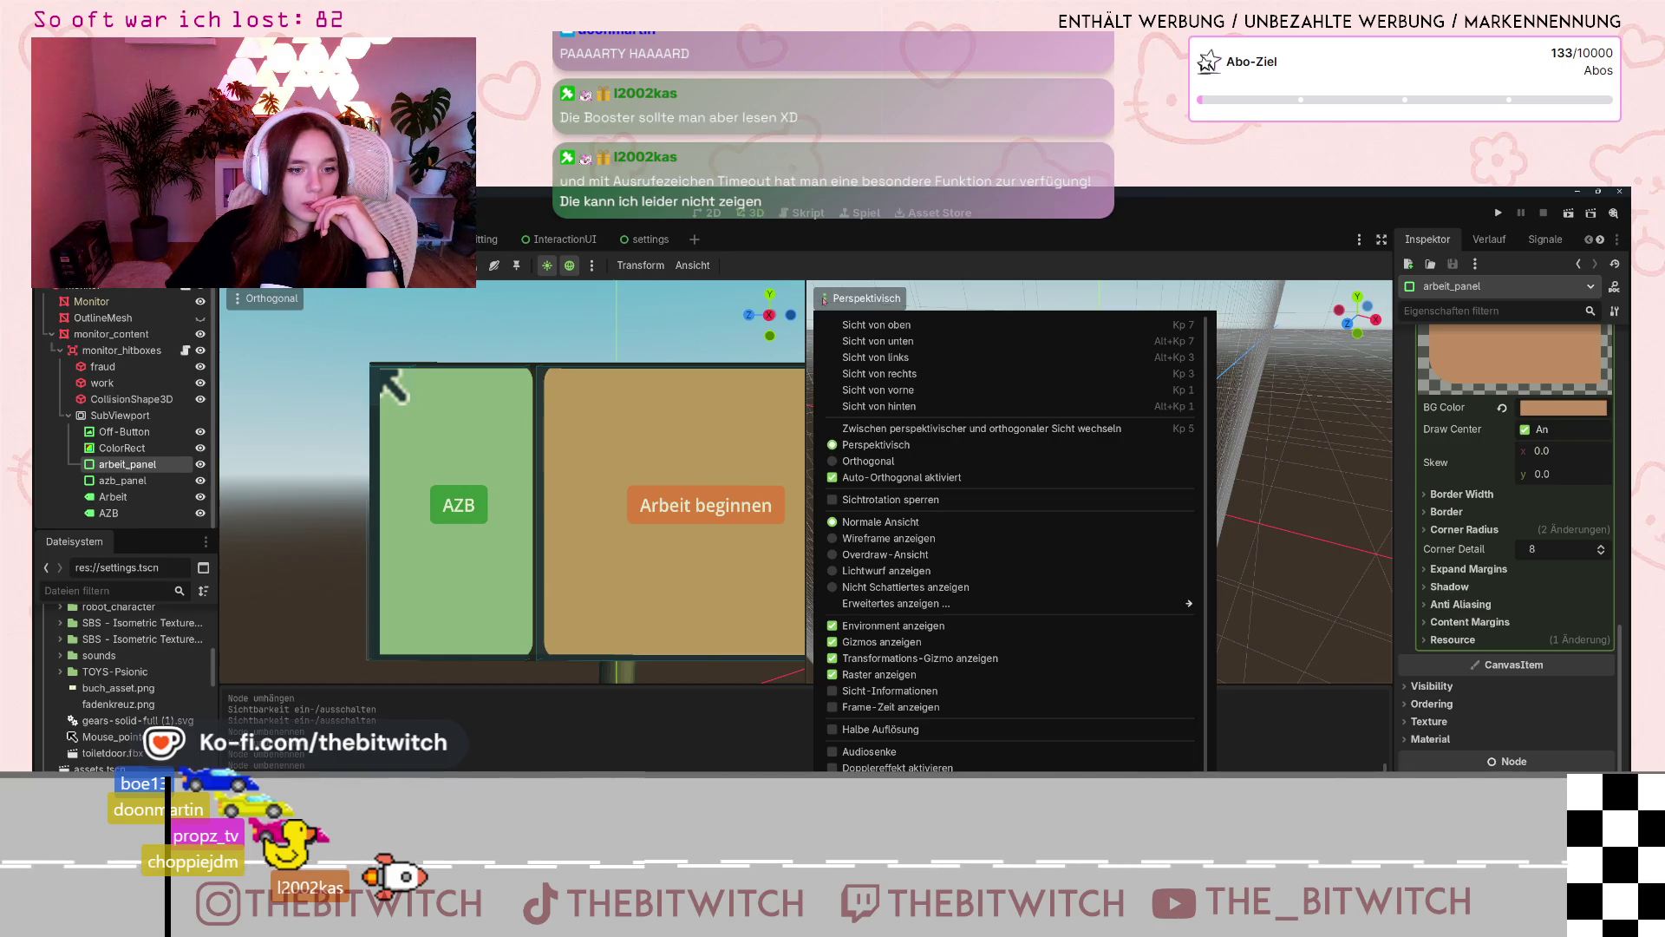
pyautogui.click(824, 300)
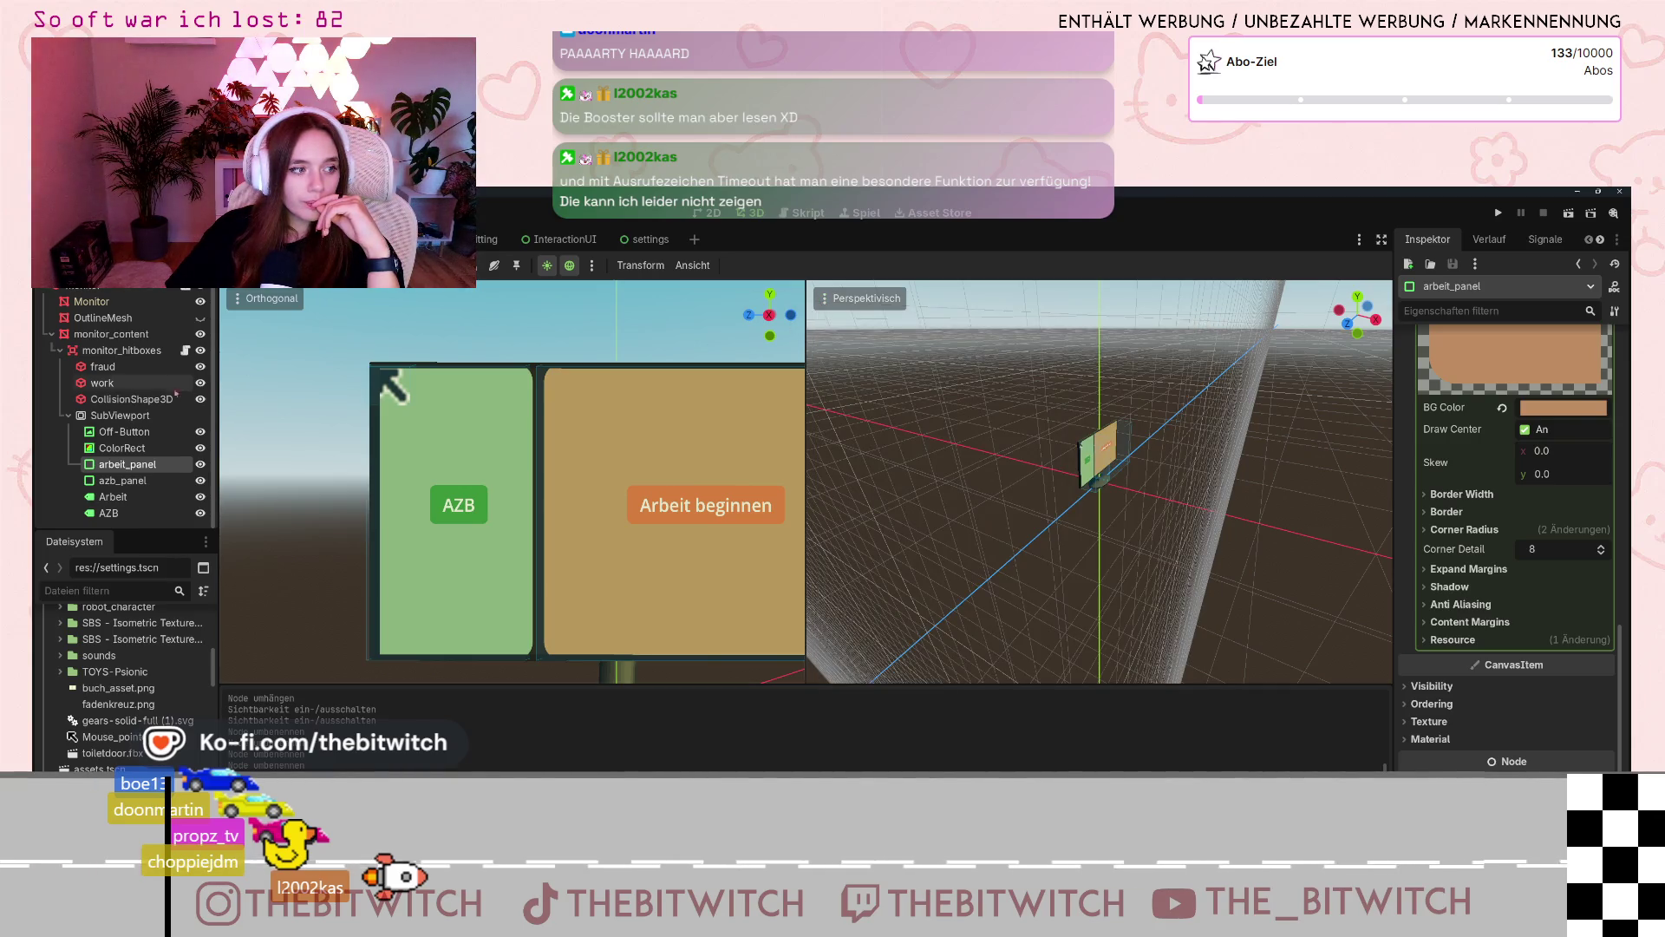
pyautogui.click(185, 351)
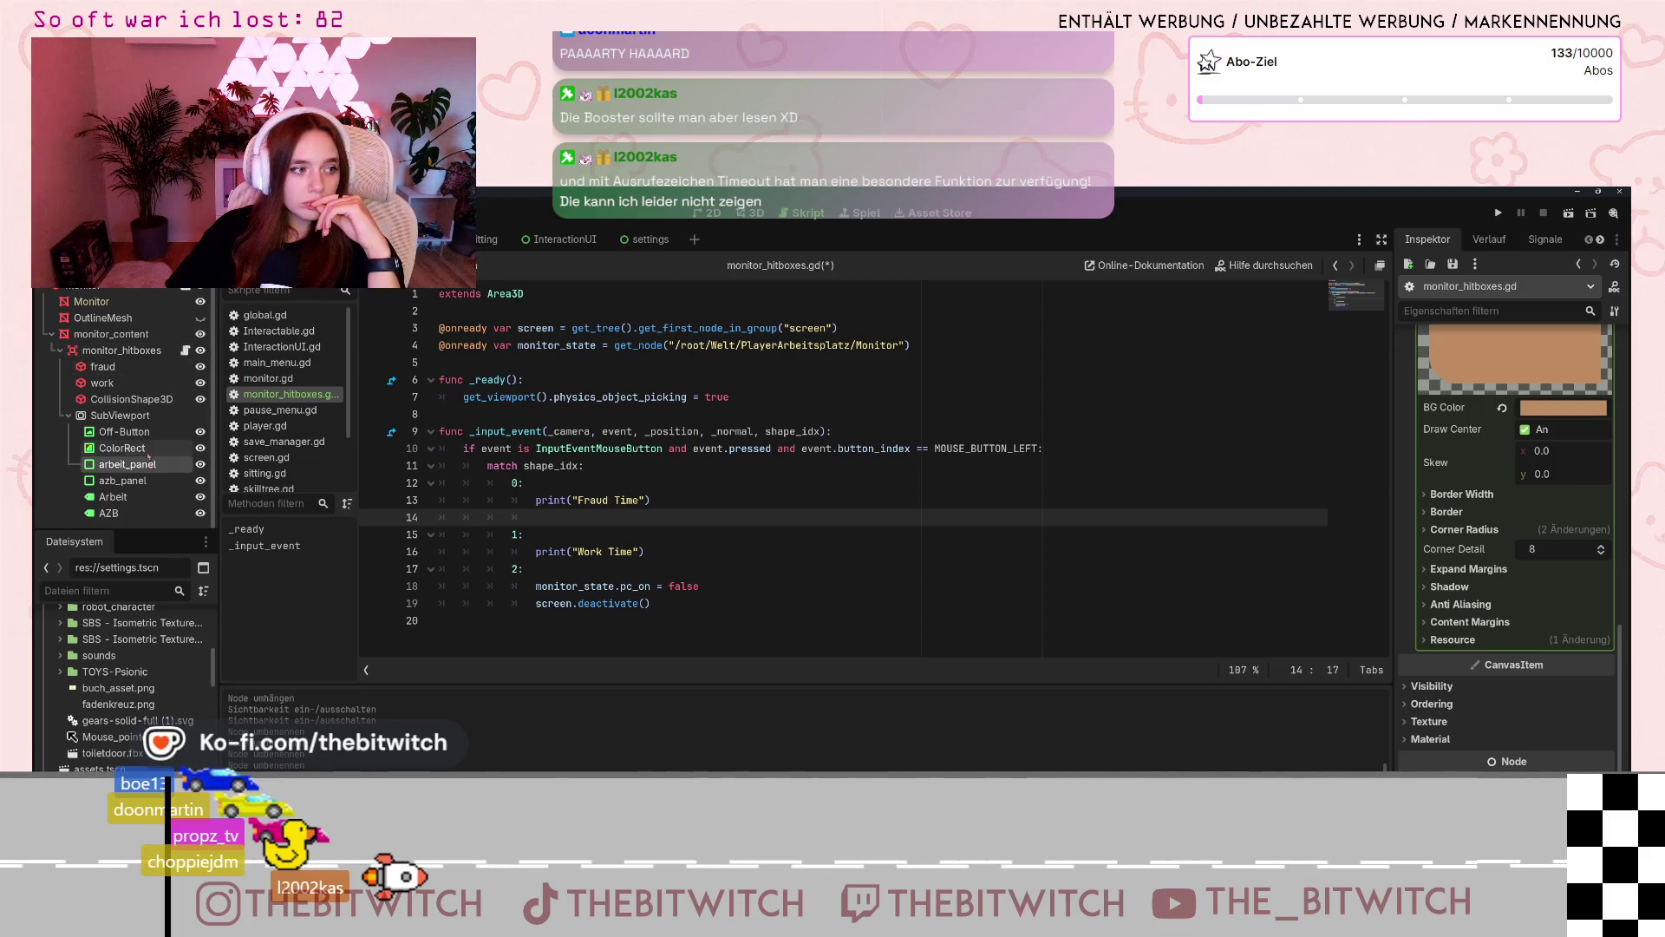
# - Orbit and zoom the perspective viewport close onto the AZB and Arbeit beginnen panels
pyautogui.click(754, 217)
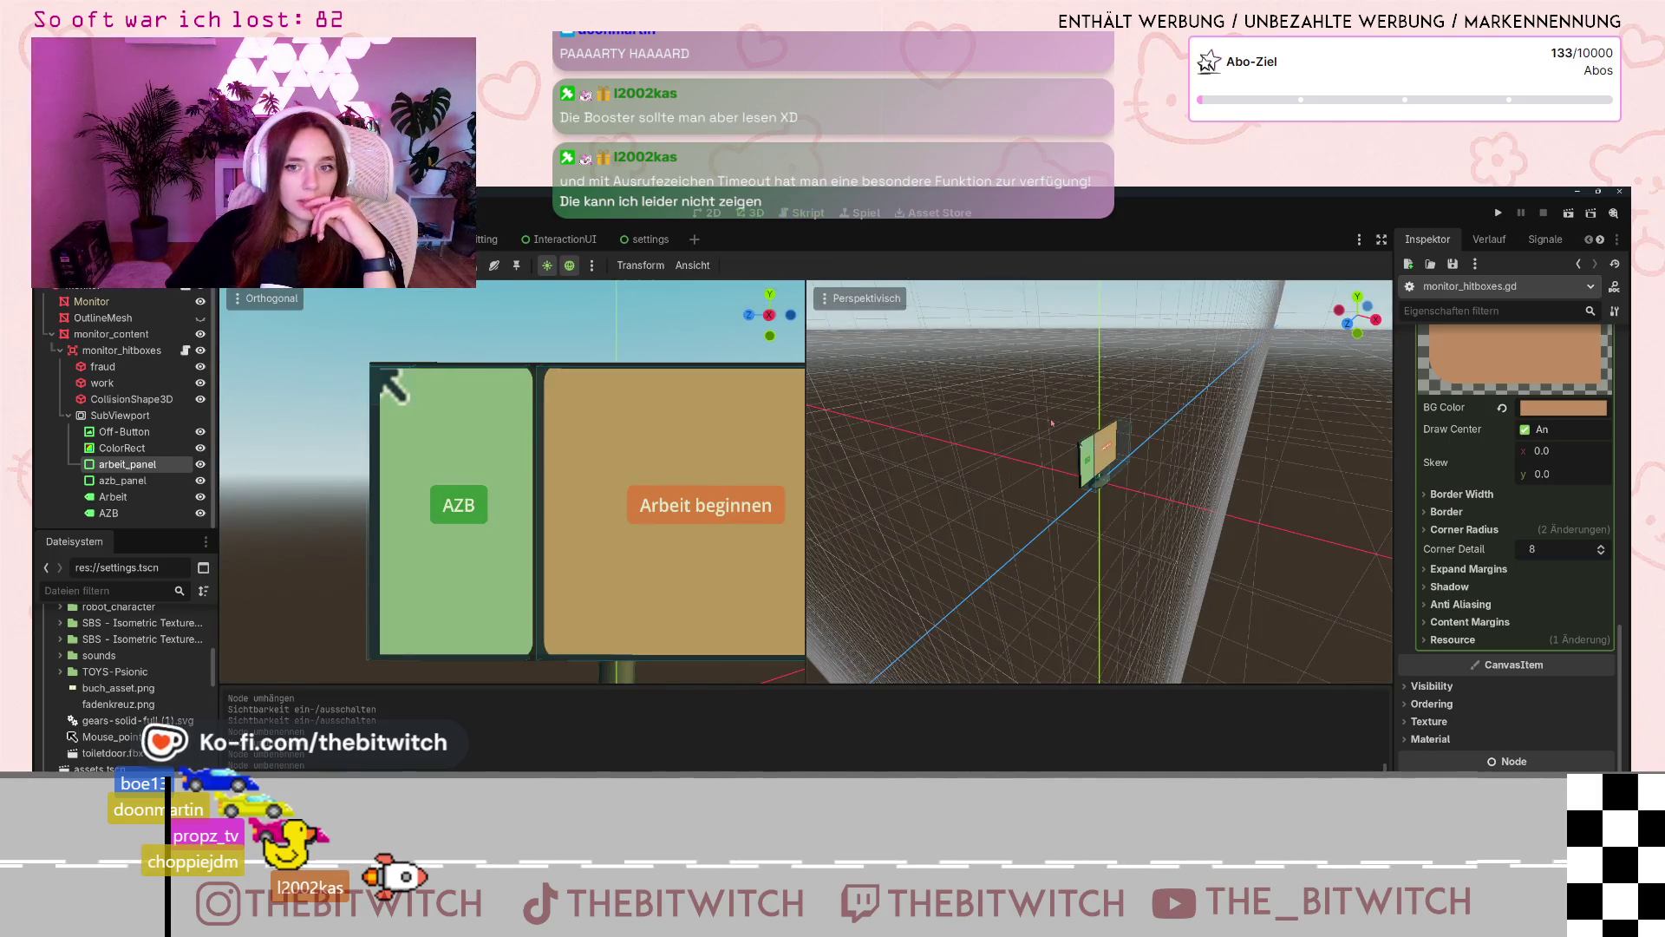
pyautogui.moveTo(1108, 466); pyautogui.dragTo(1043, 432)
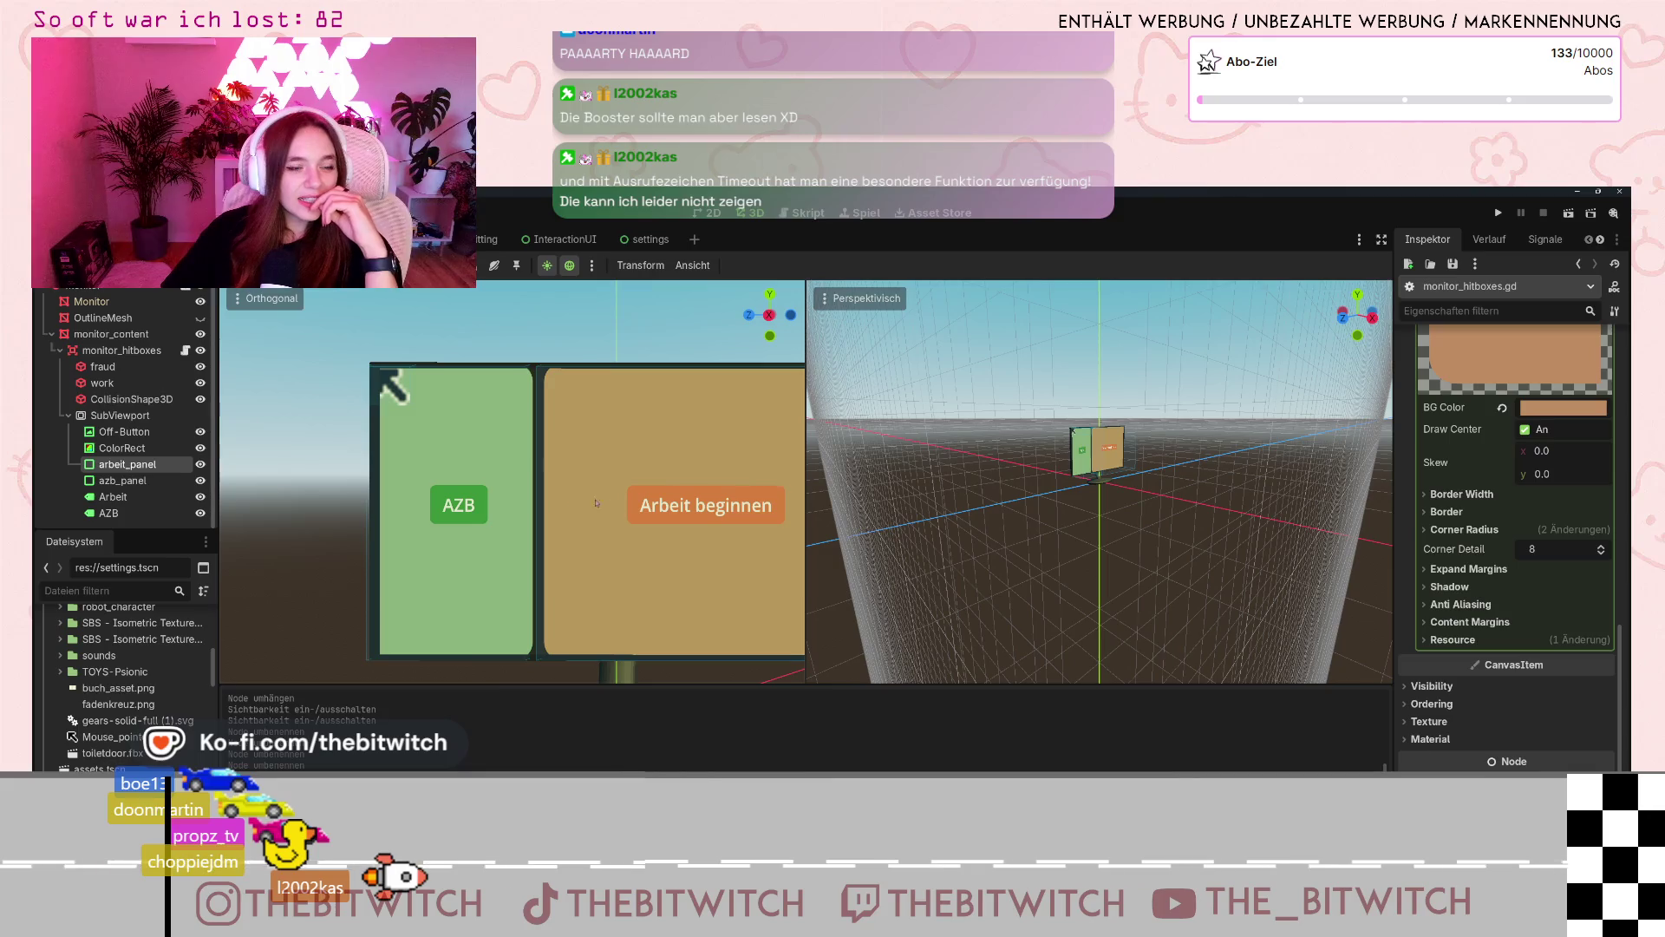
pyautogui.scroll(6, 1147, 457)
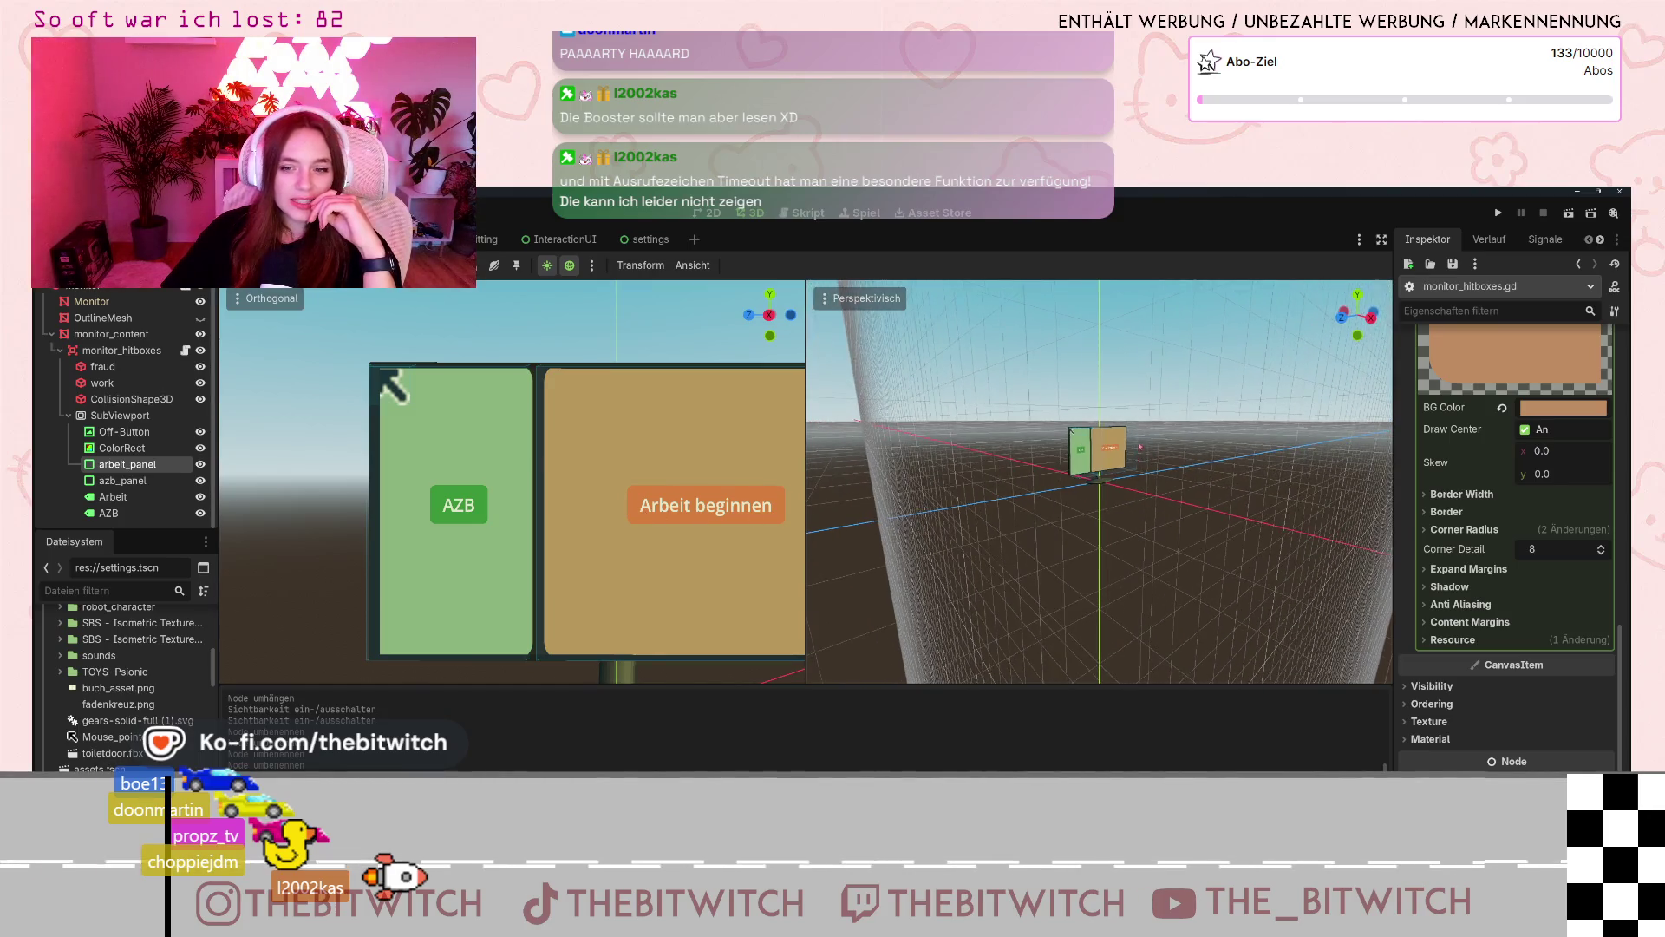
pyautogui.scroll(1, 1147, 432)
pyautogui.moveTo(1147, 432)
pyautogui.mouseDown()
pyautogui.moveTo(1174, 487)
pyautogui.moveTo(1141, 378)
pyautogui.mouseUp()
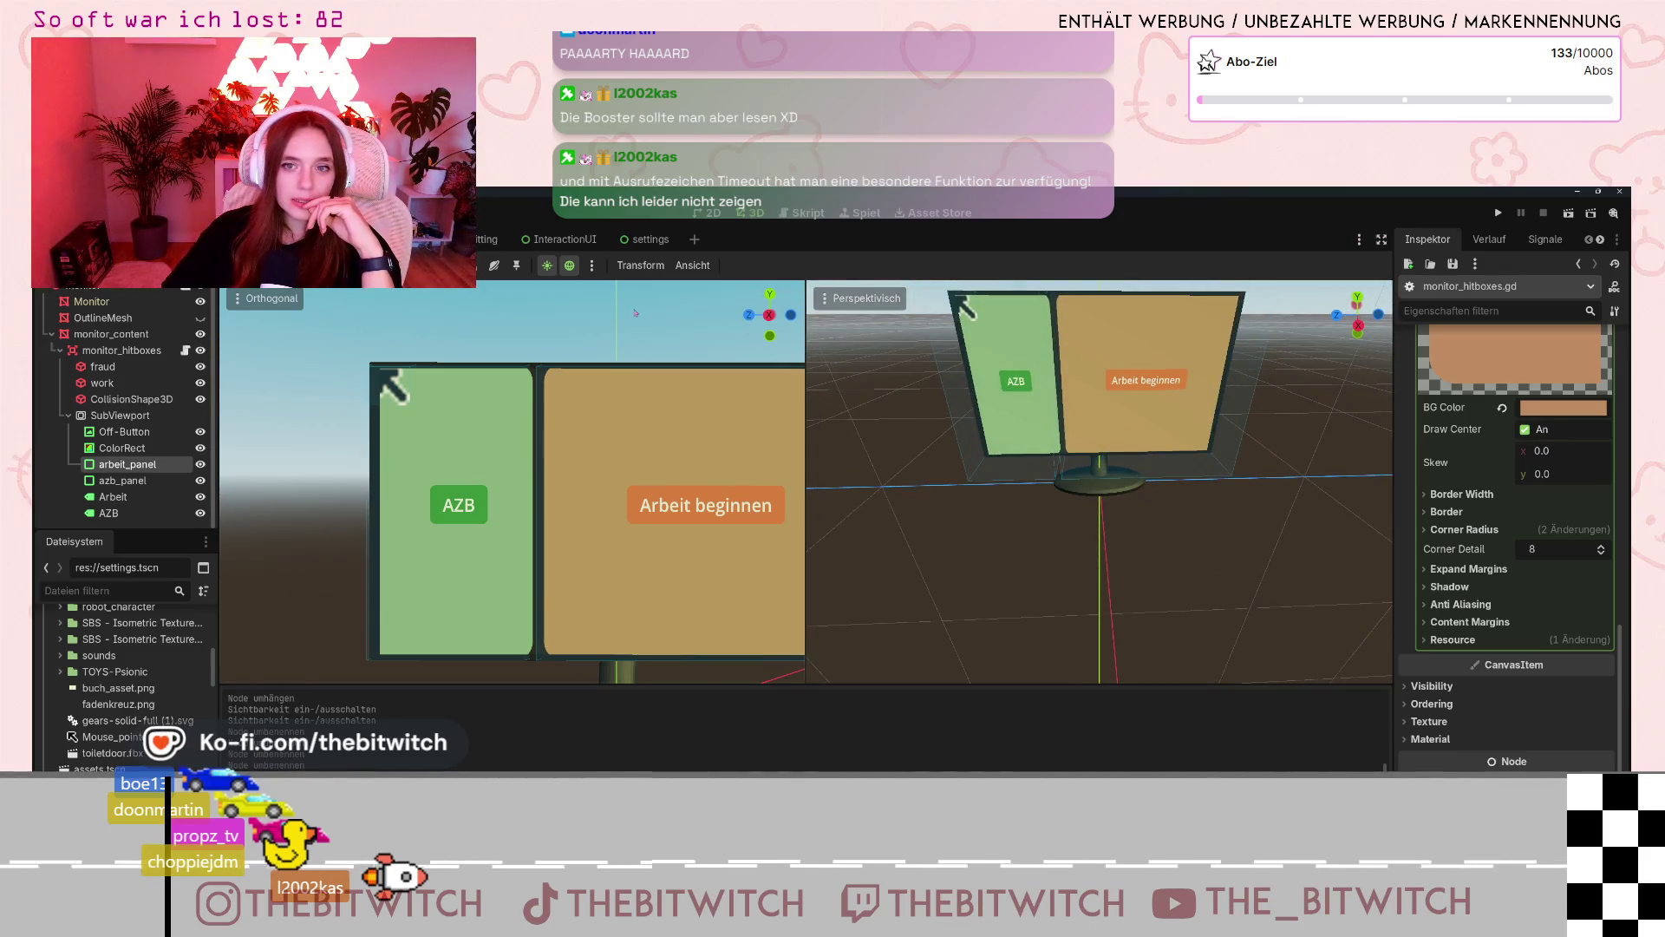
pyautogui.click(866, 299)
# - Review the display options, sun/environment preview and viewport settings, leaving all unchanged
pyautogui.scroll(-2, 850, 525)
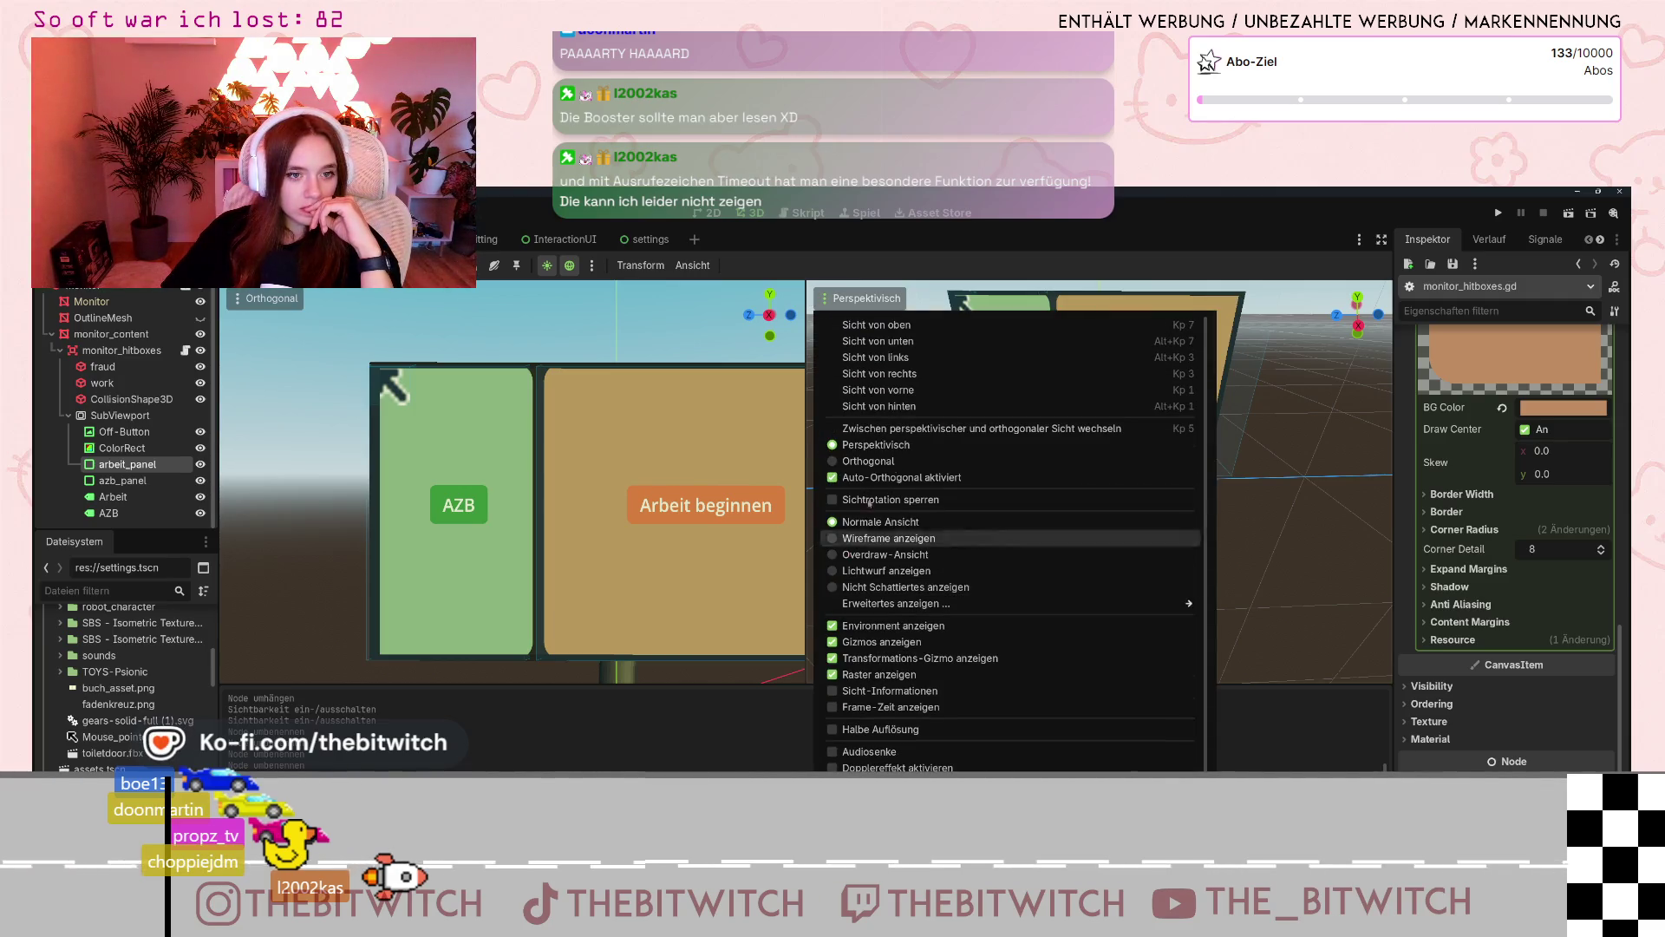
pyautogui.click(874, 257)
pyautogui.click(592, 265)
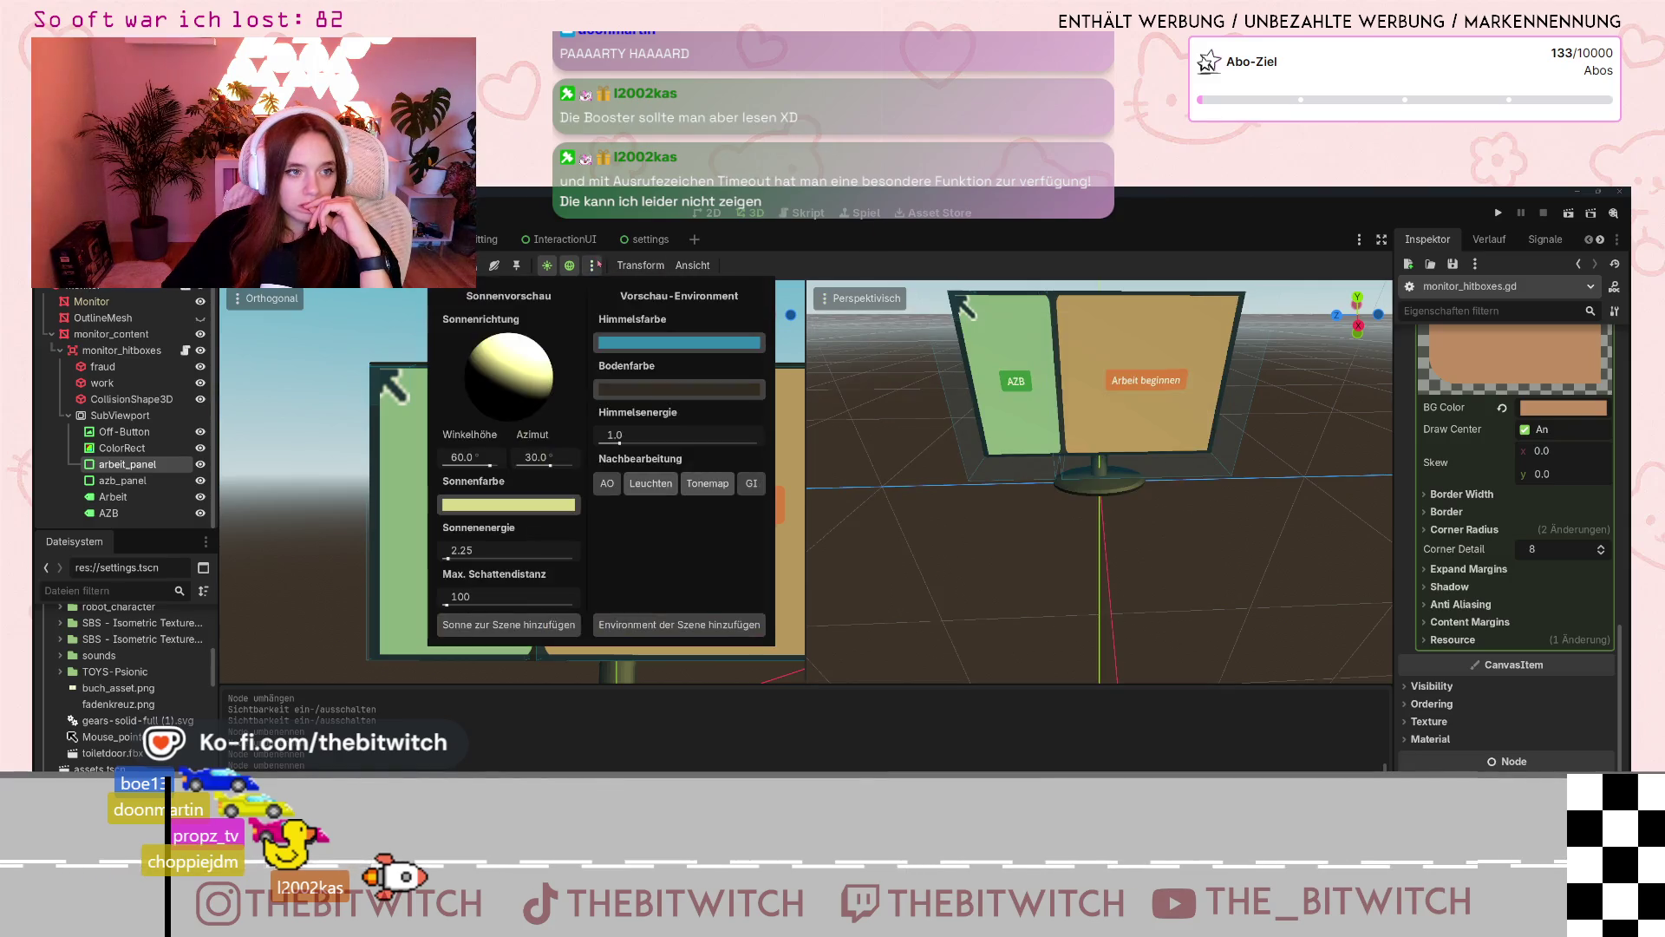
pyautogui.click(884, 262)
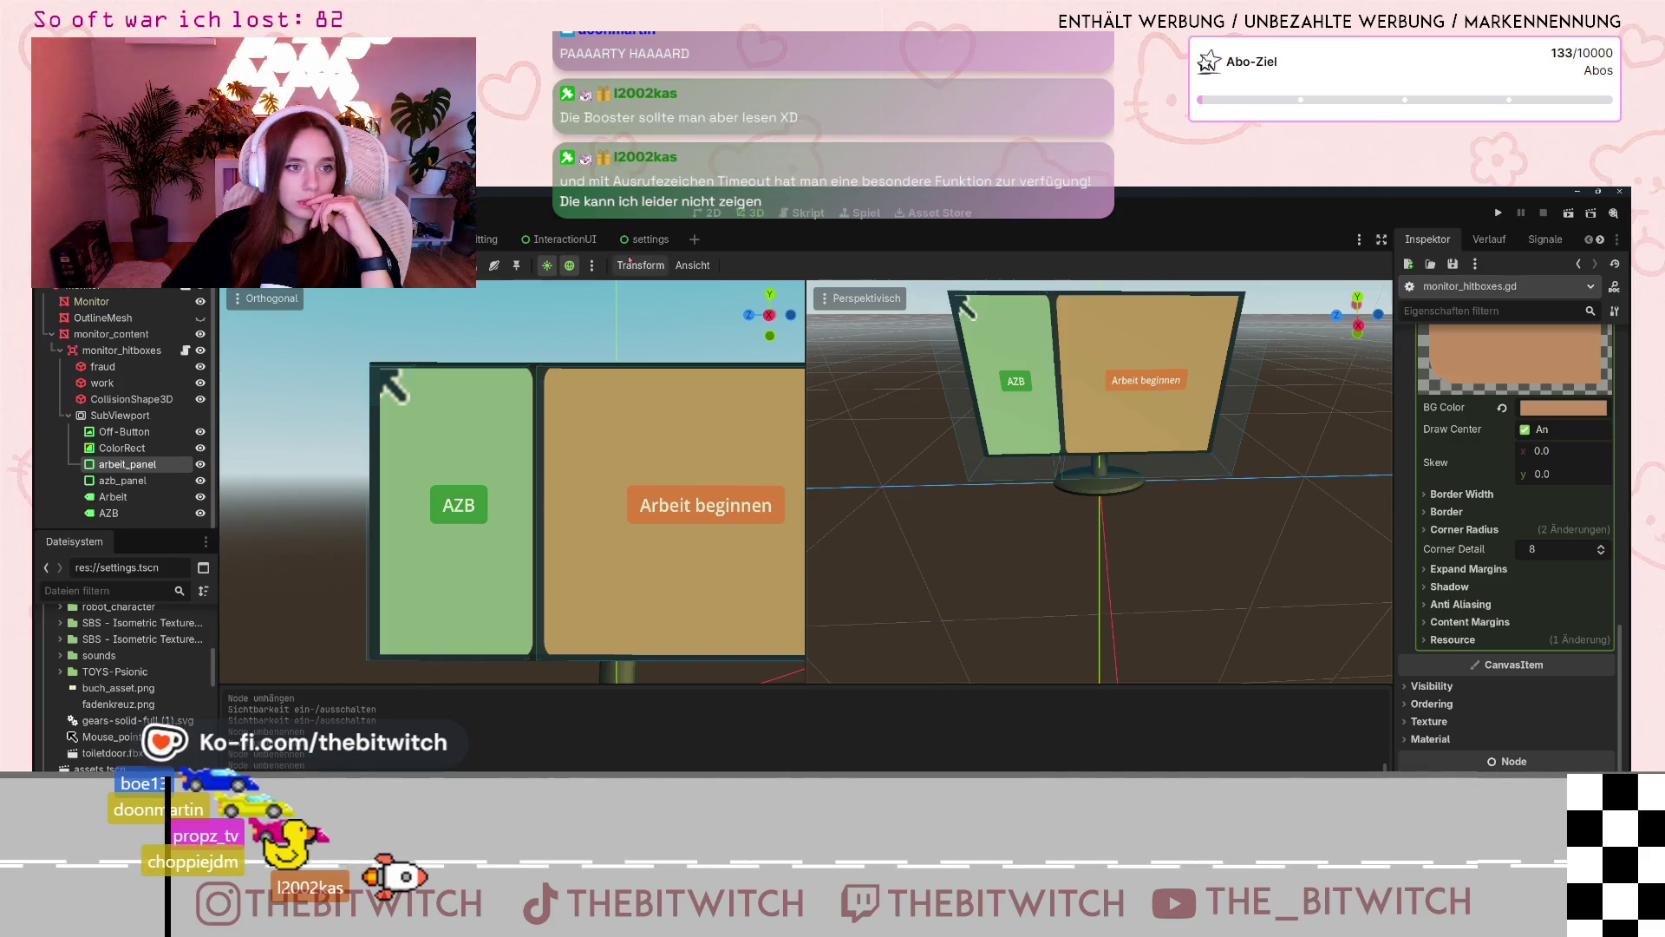
pyautogui.click(683, 267)
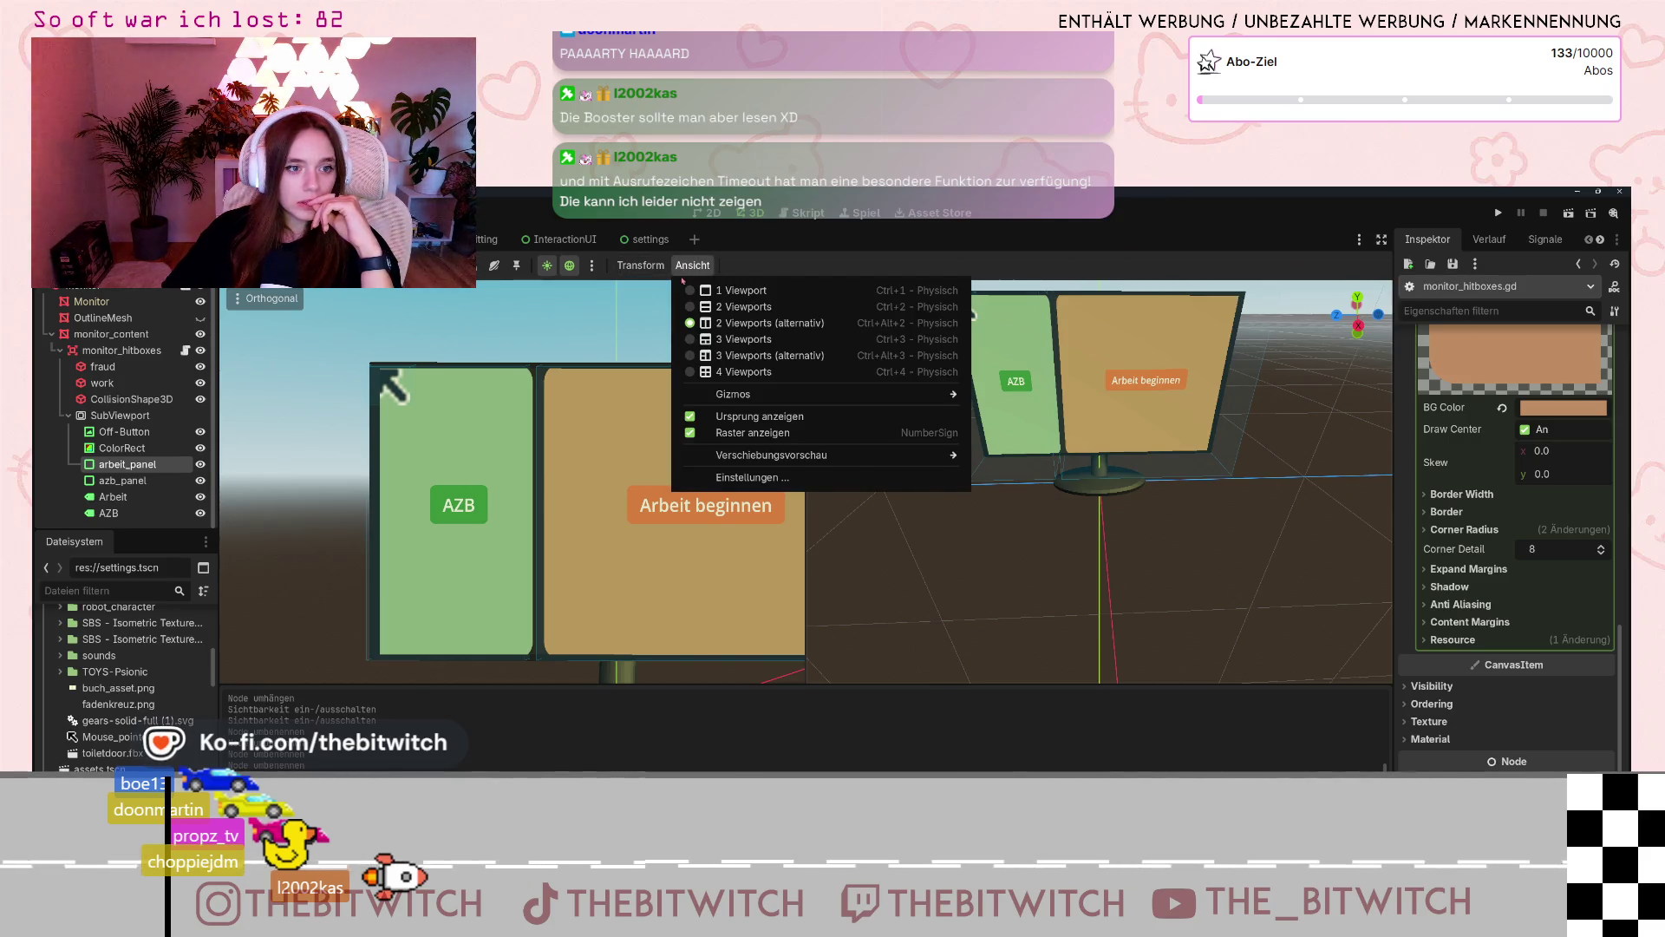
pyautogui.moveTo(765, 395)
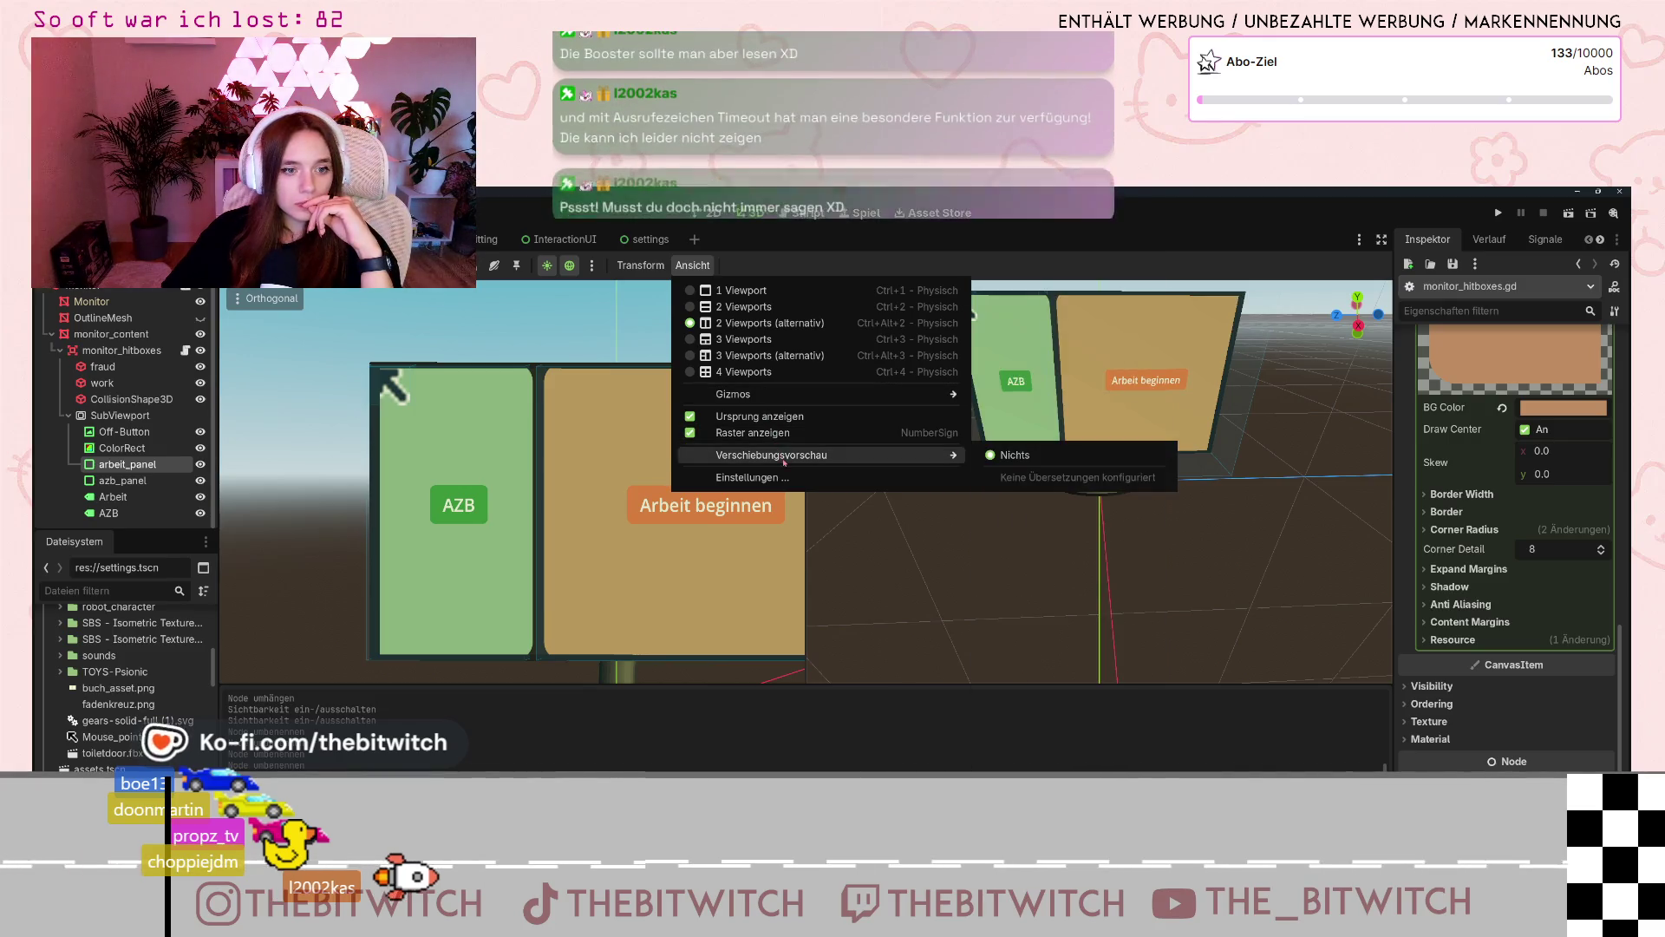
pyautogui.click(763, 478)
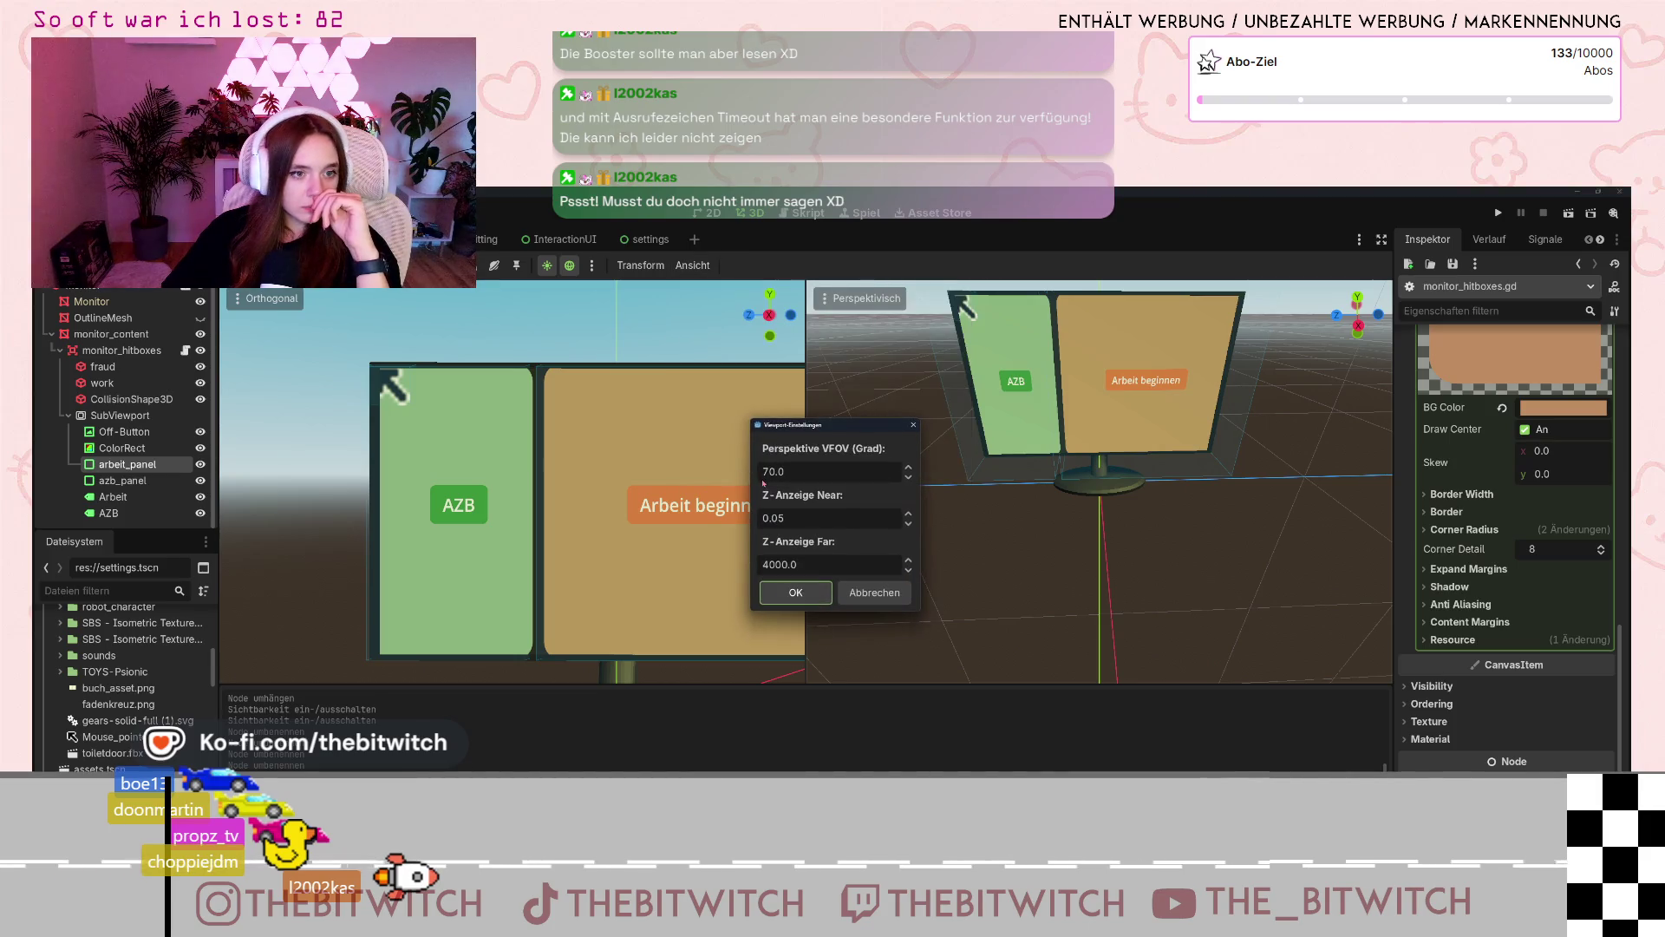
pyautogui.click(912, 425)
# - Switch the 3D editor to the 1 Viewport layout
pyautogui.click(693, 265)
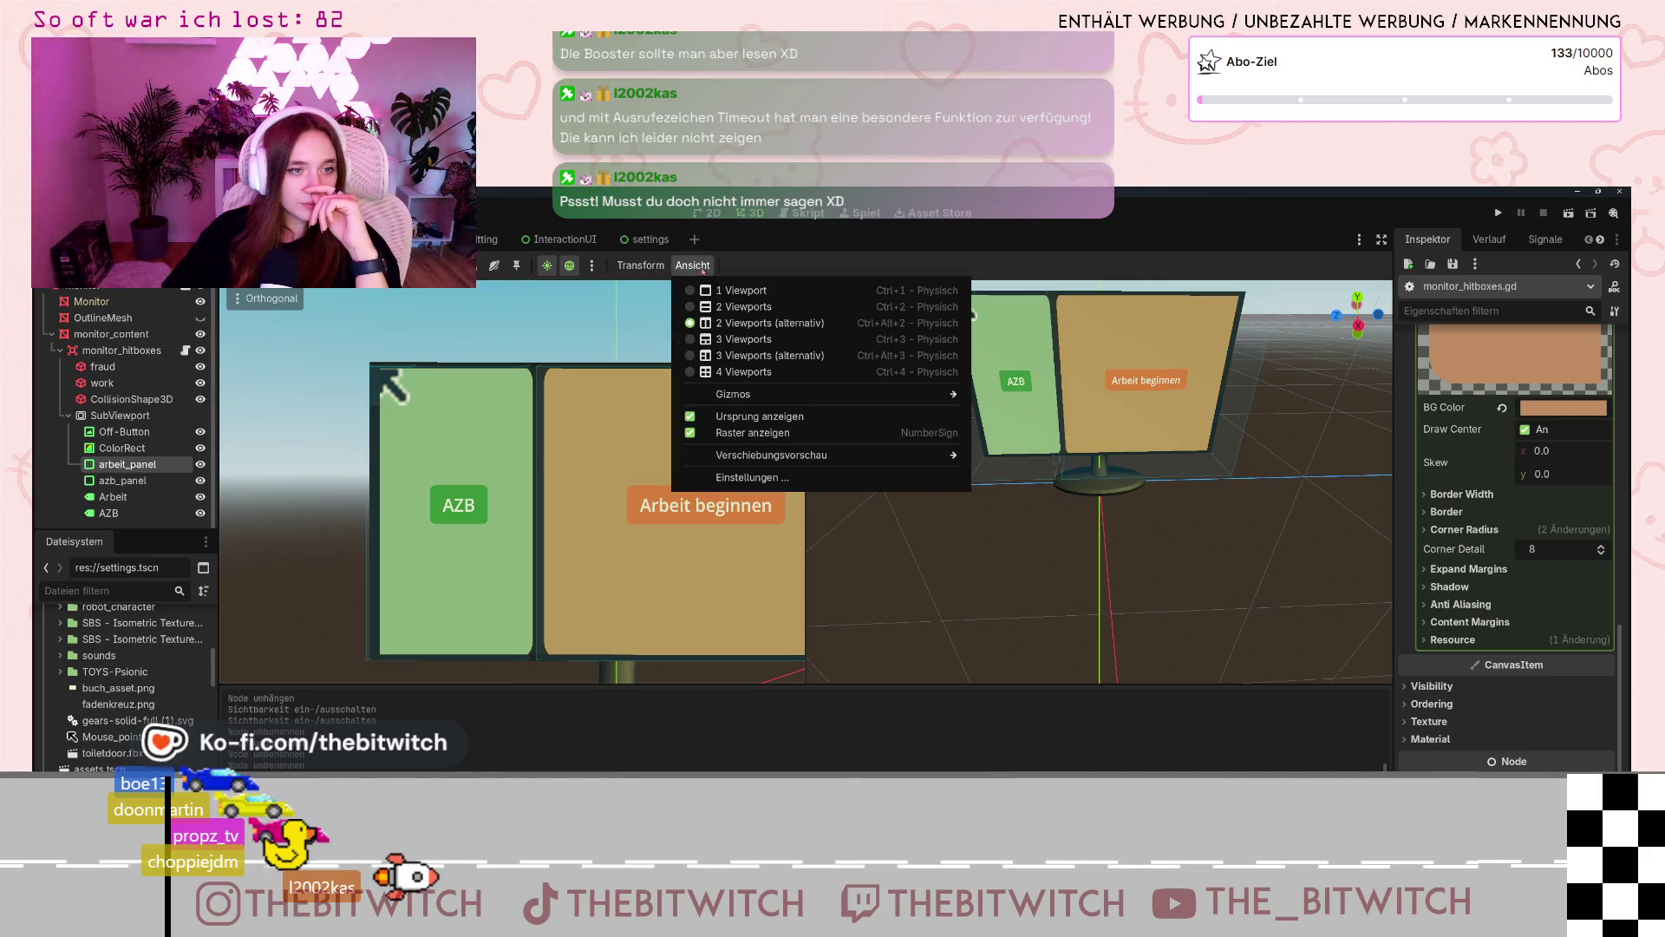
pyautogui.moveTo(636, 265)
pyautogui.moveTo(693, 267)
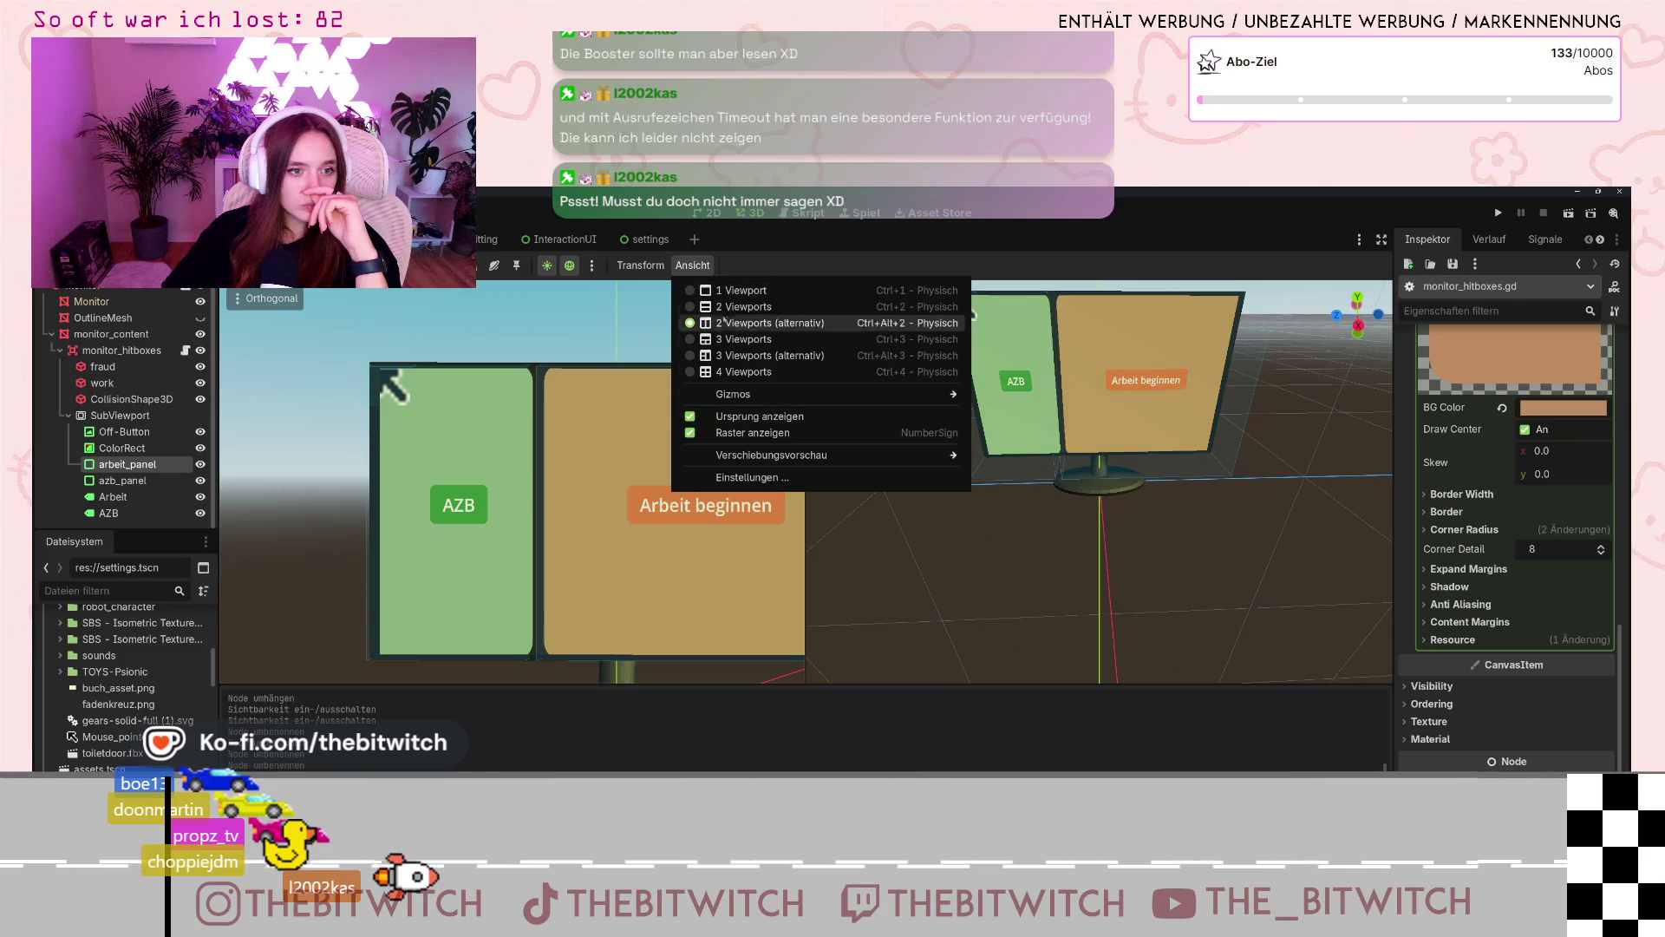
pyautogui.click(694, 292)
pyautogui.press('Escape')
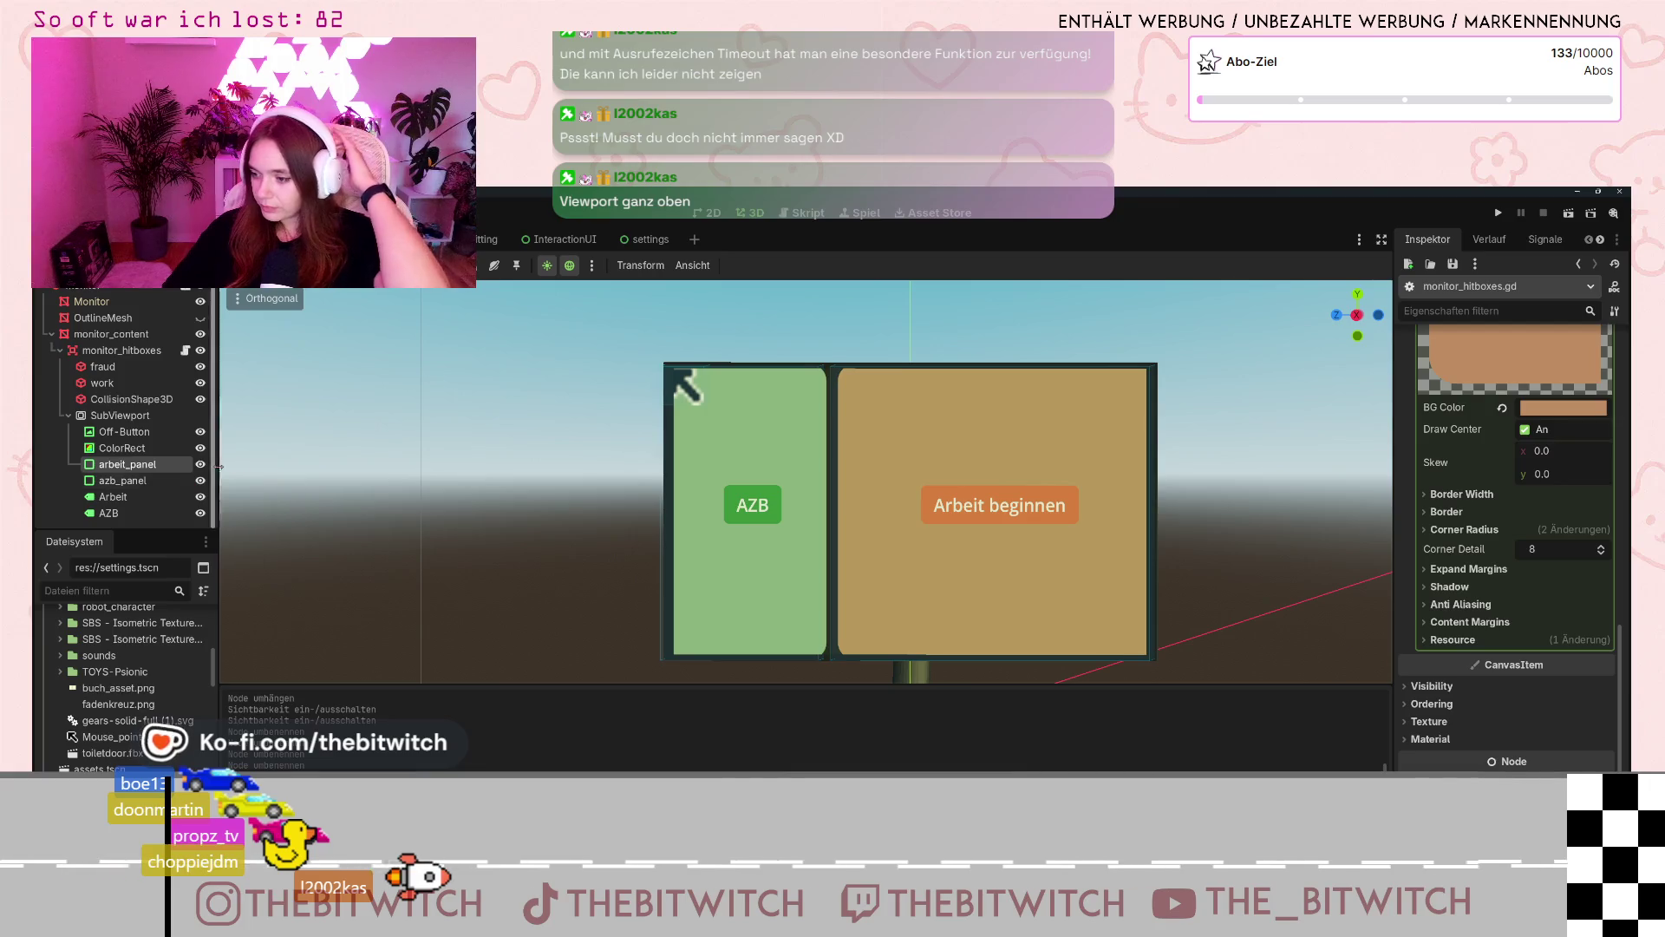
# - Leave the viewport layout unchanged and open the monitor_hitboxes.gd script from the scene tree
pyautogui.click(707, 266)
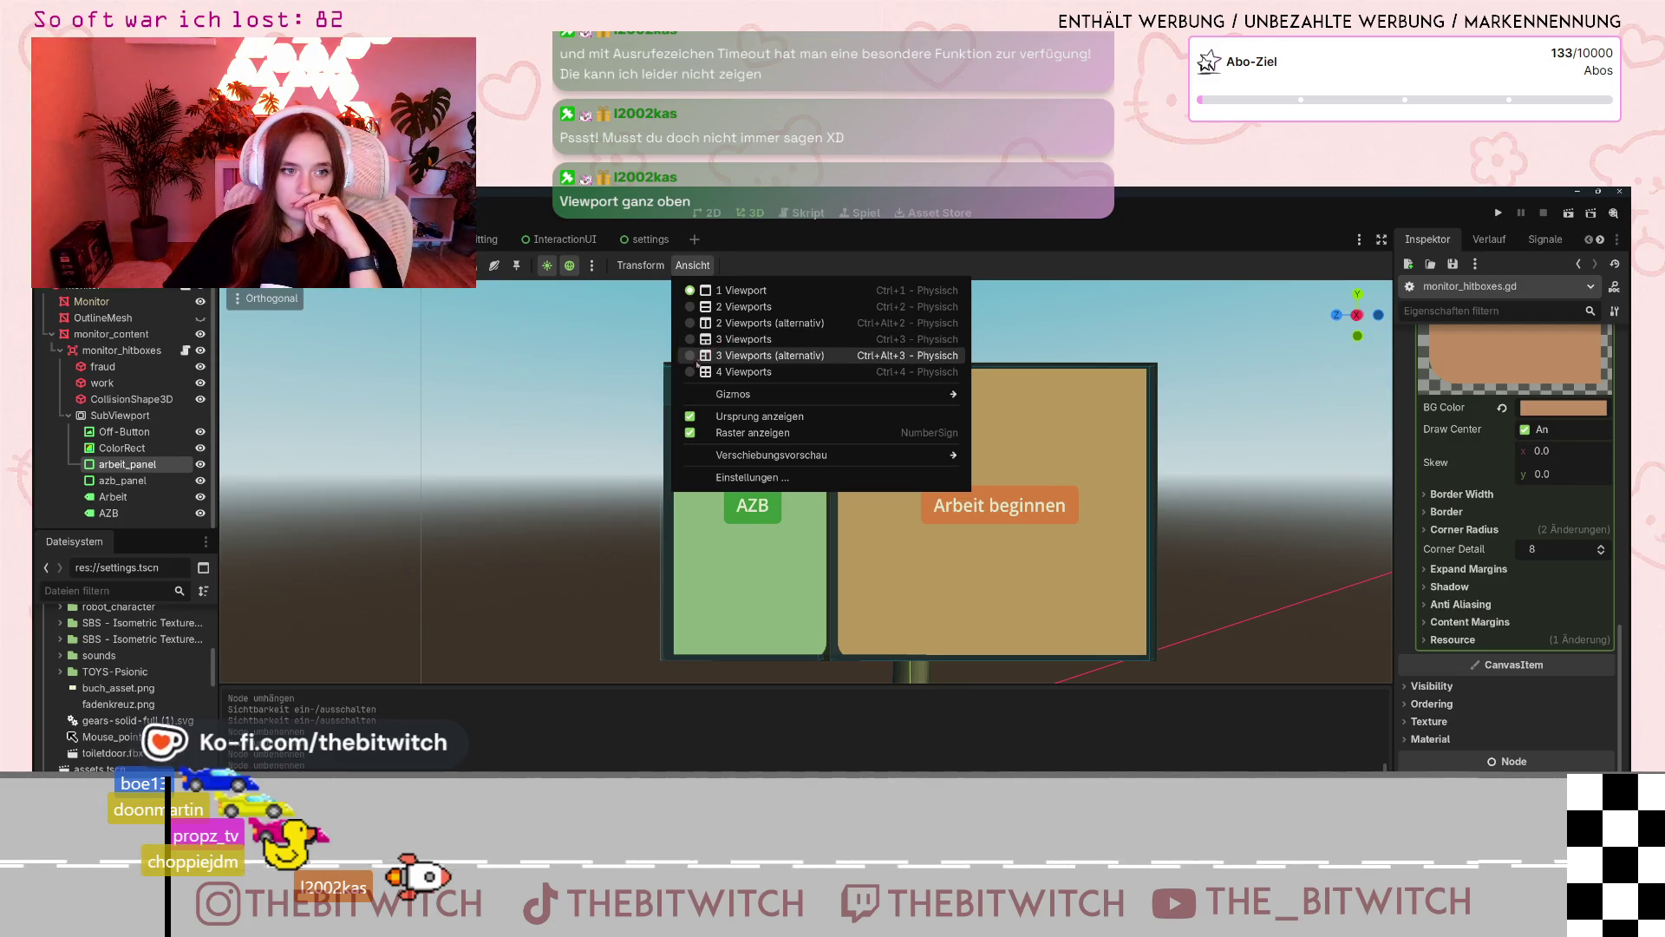
pyautogui.click(707, 269)
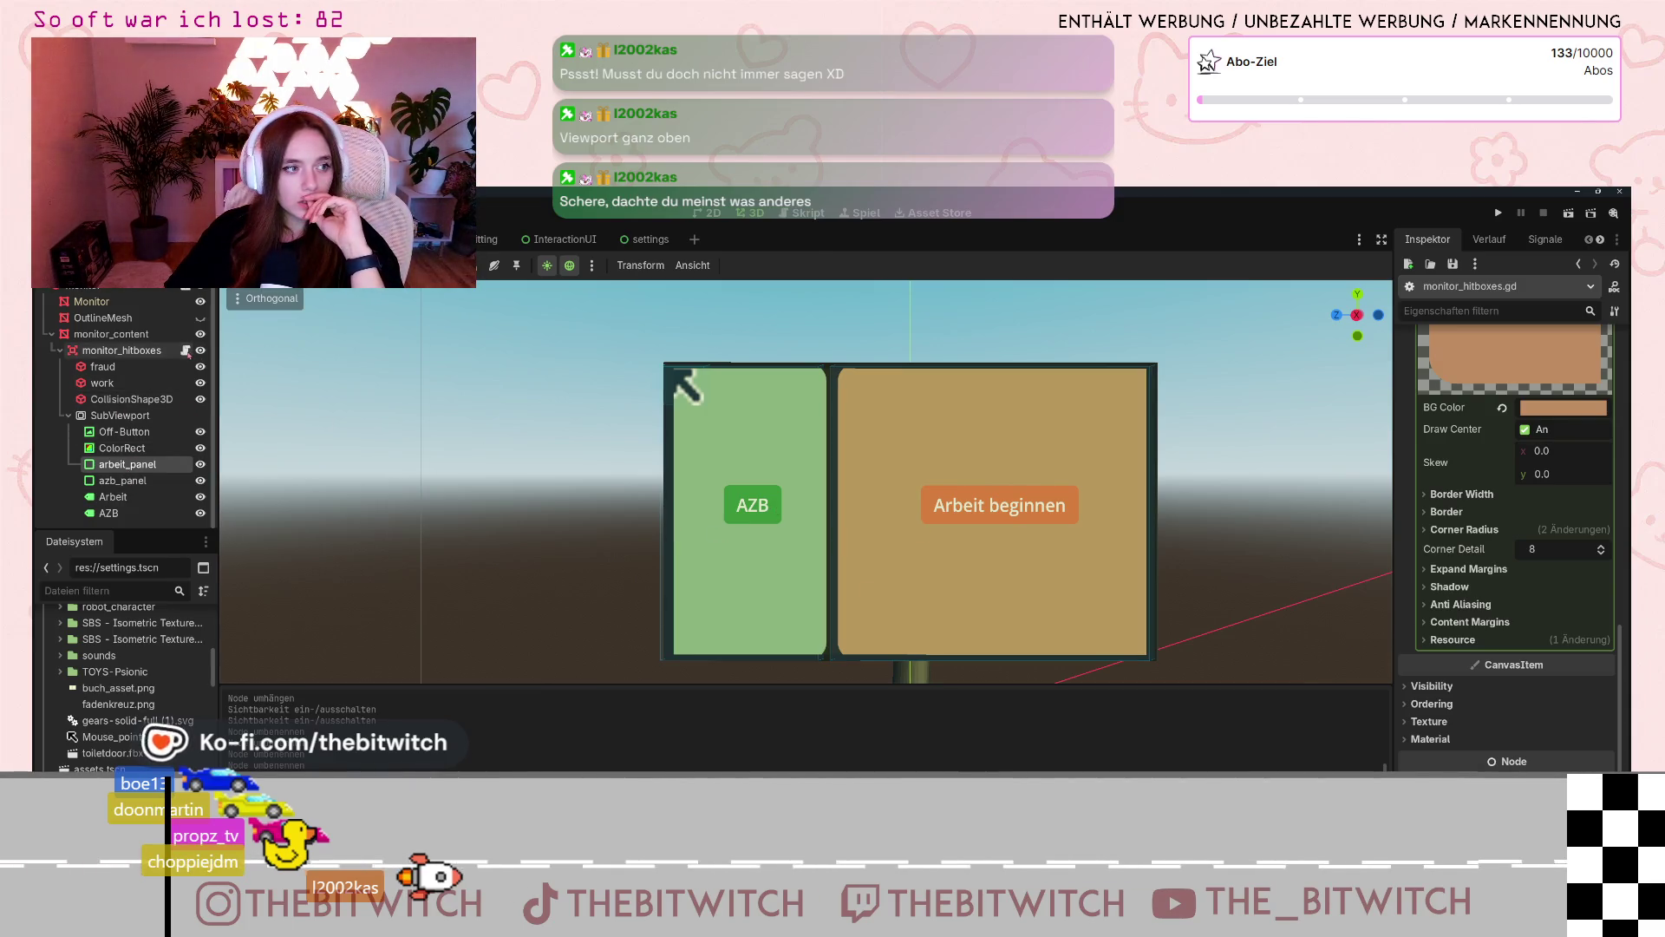
pyautogui.click(185, 350)
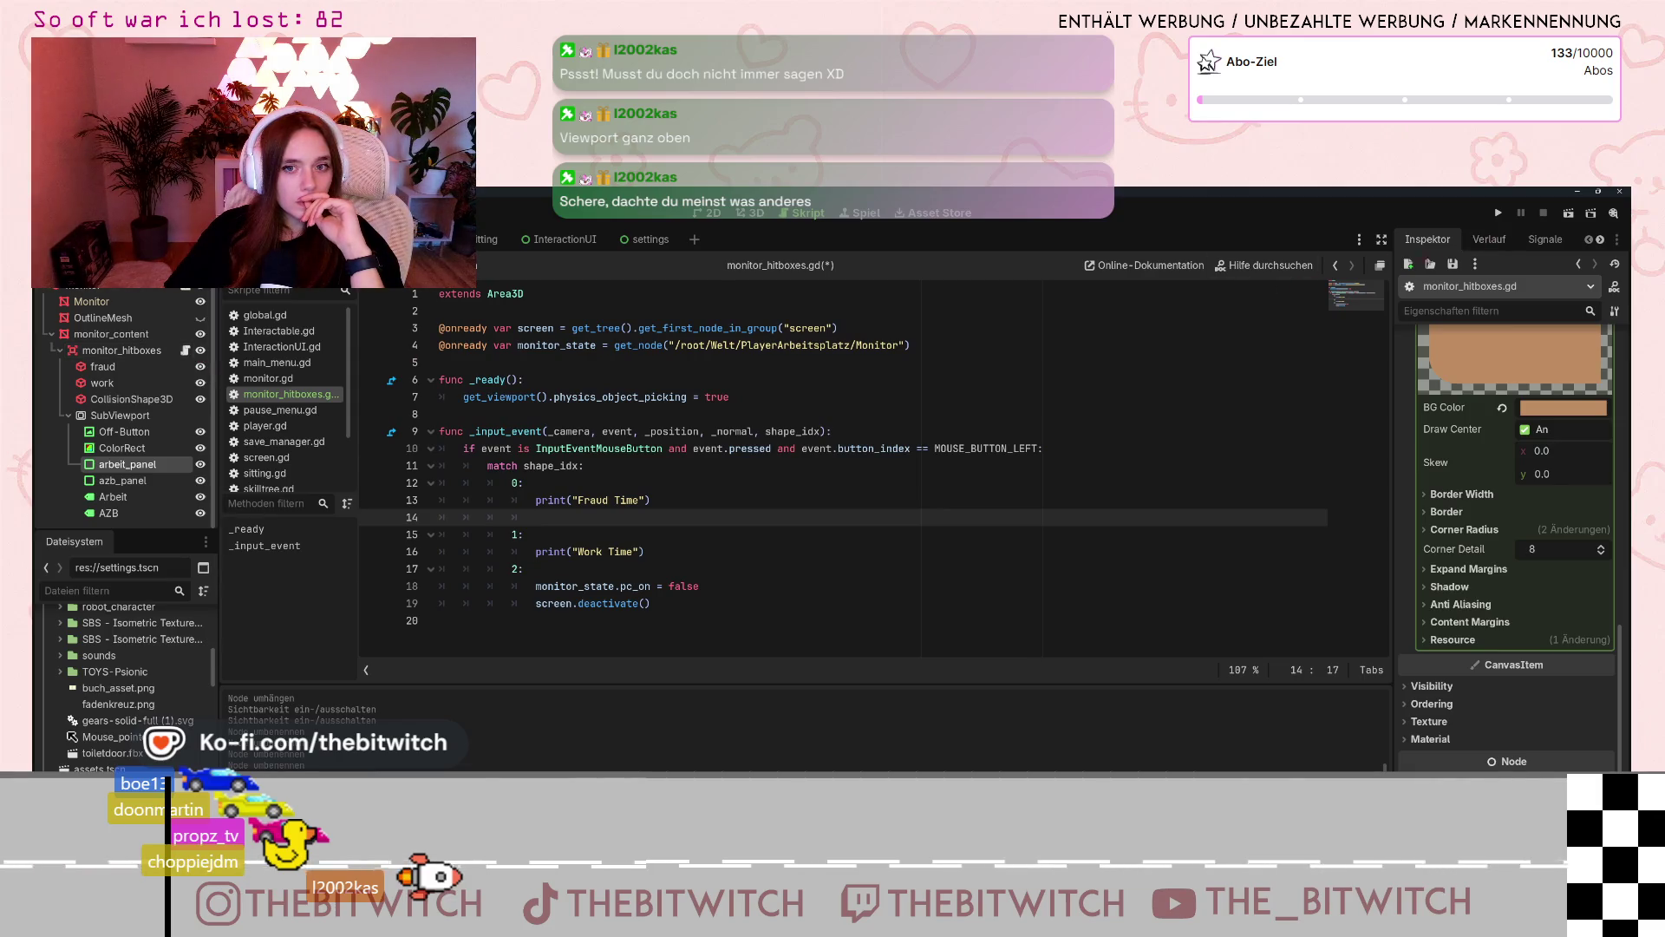
# - Float and narrow the script window, select monitor_content, and split the 3D view into 2 viewports
pyautogui.click(1380, 265)
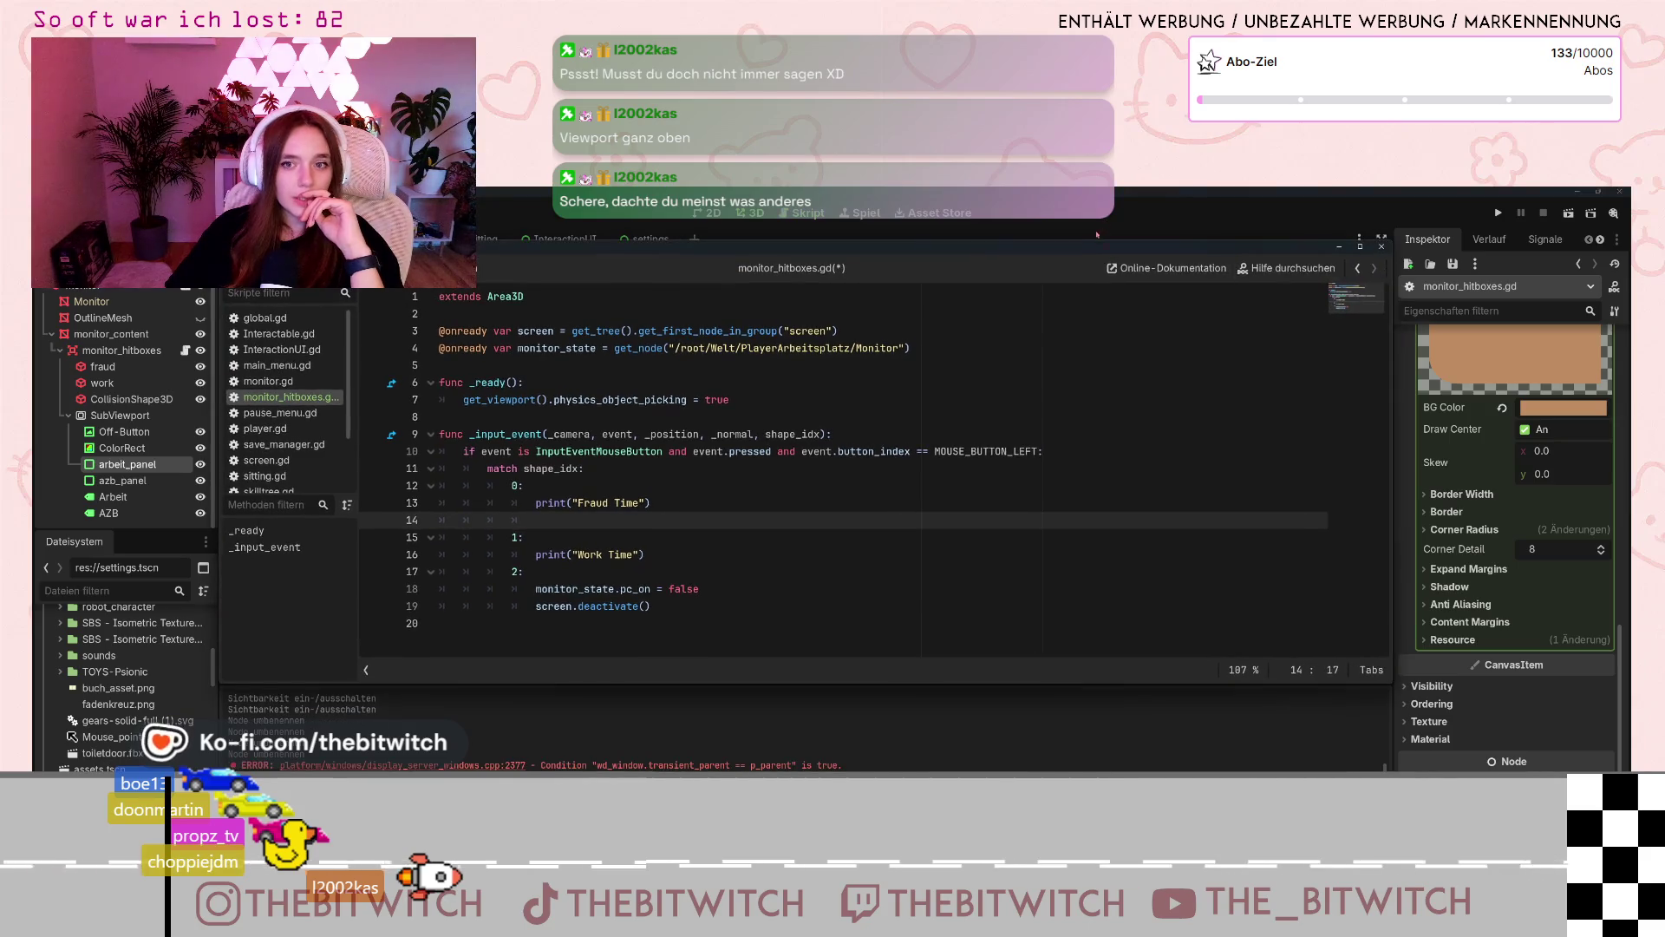
pyautogui.moveTo(343, 293); pyautogui.dragTo(828, 296)
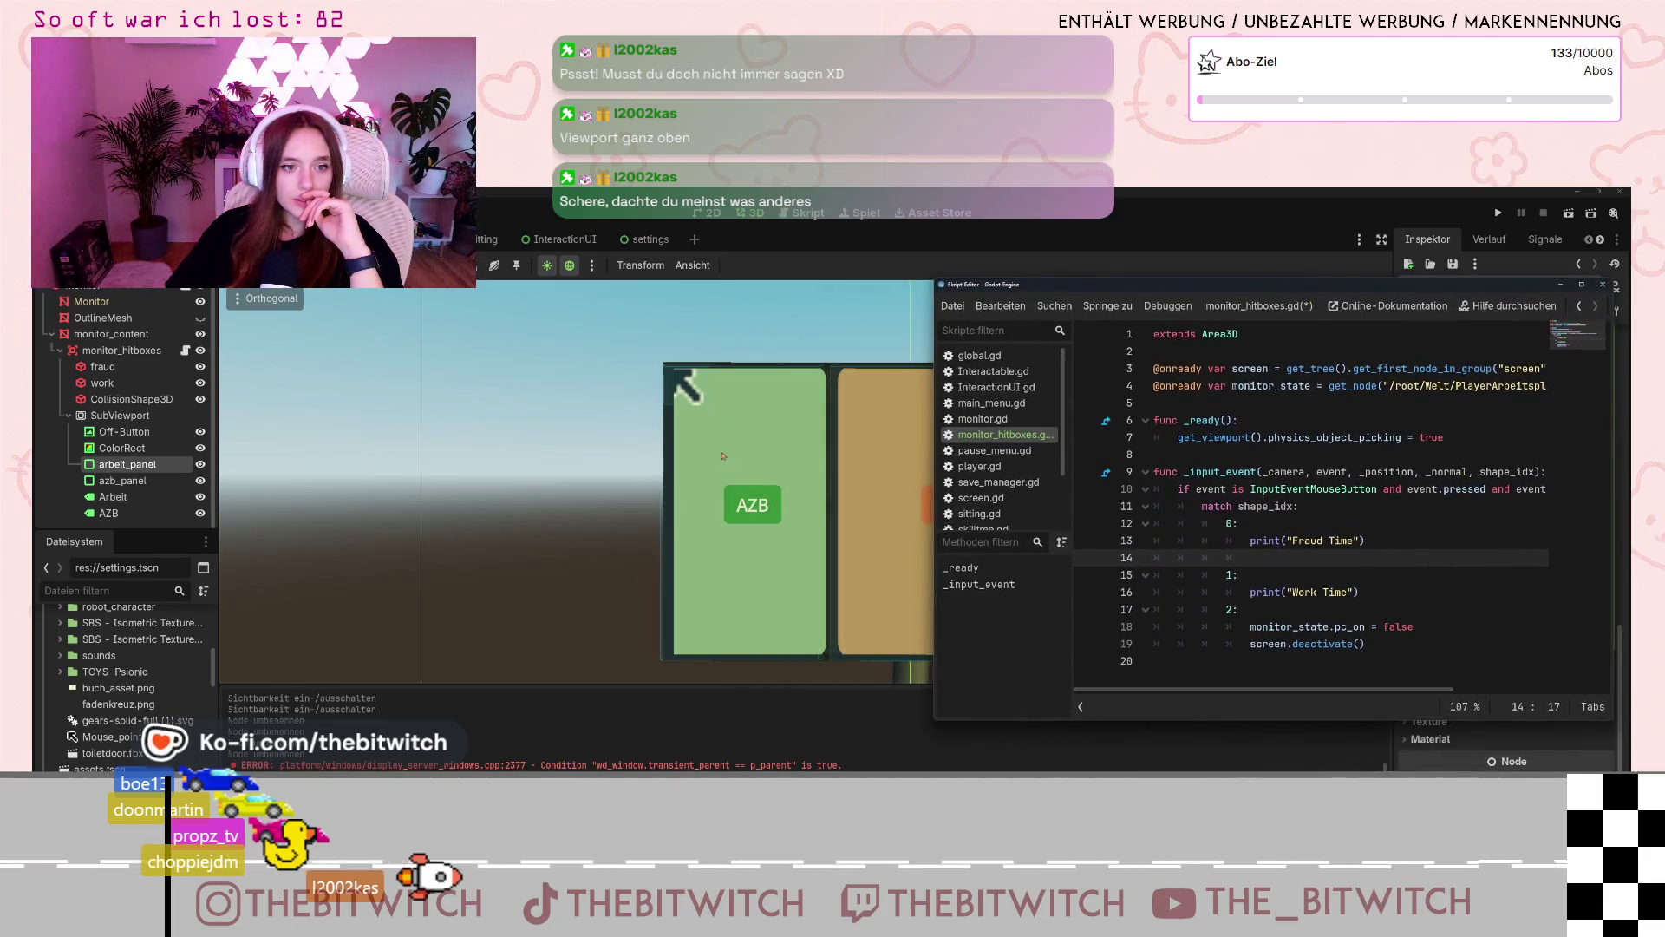
pyautogui.click(947, 490)
pyautogui.moveTo(1202, 478); pyautogui.dragTo(1222, 482)
pyautogui.click(703, 265)
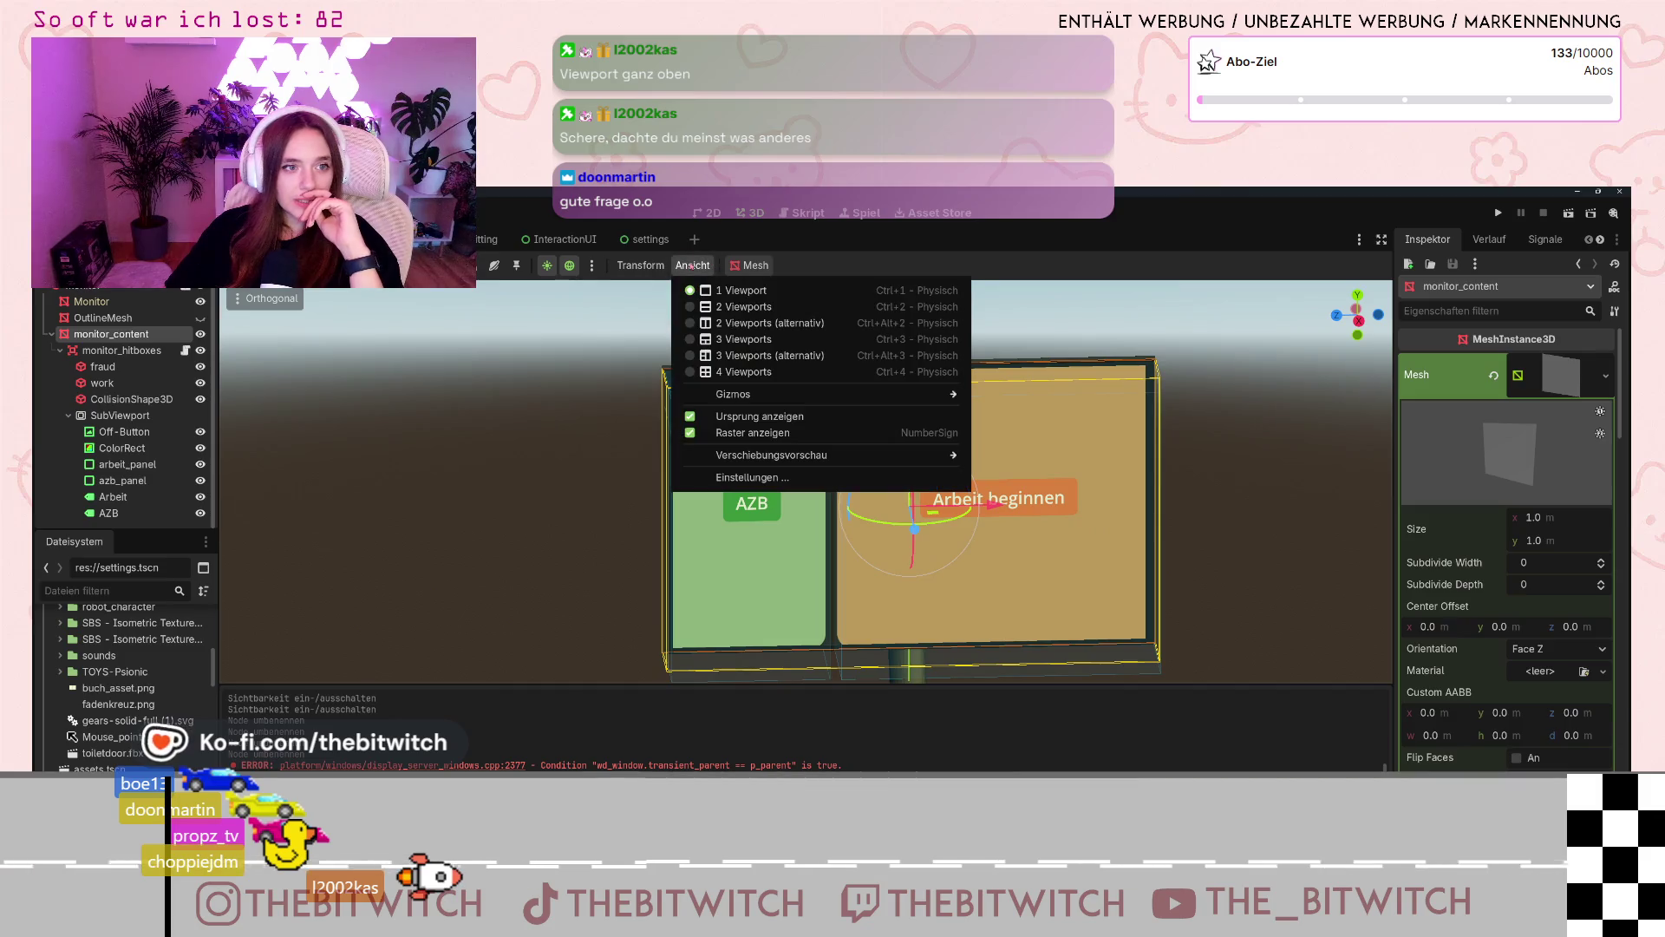
pyautogui.click(694, 322)
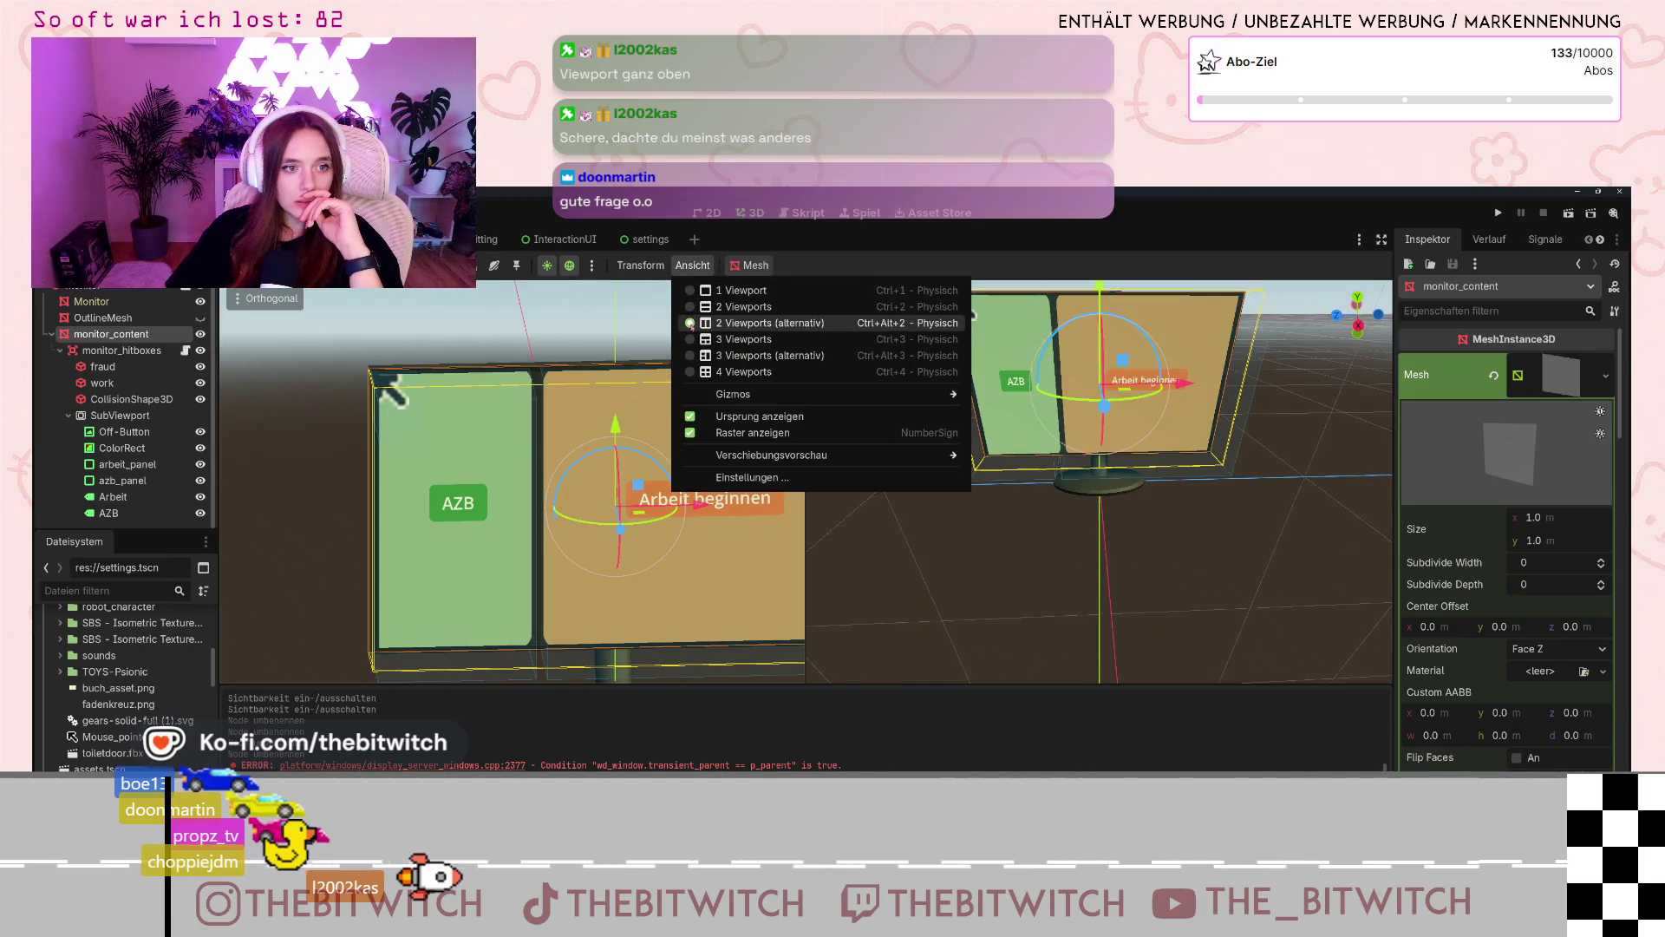
# - Orbit the left view and check the monitor from the rear and right sides
pyautogui.moveTo(767, 314); pyautogui.dragTo(775, 310)
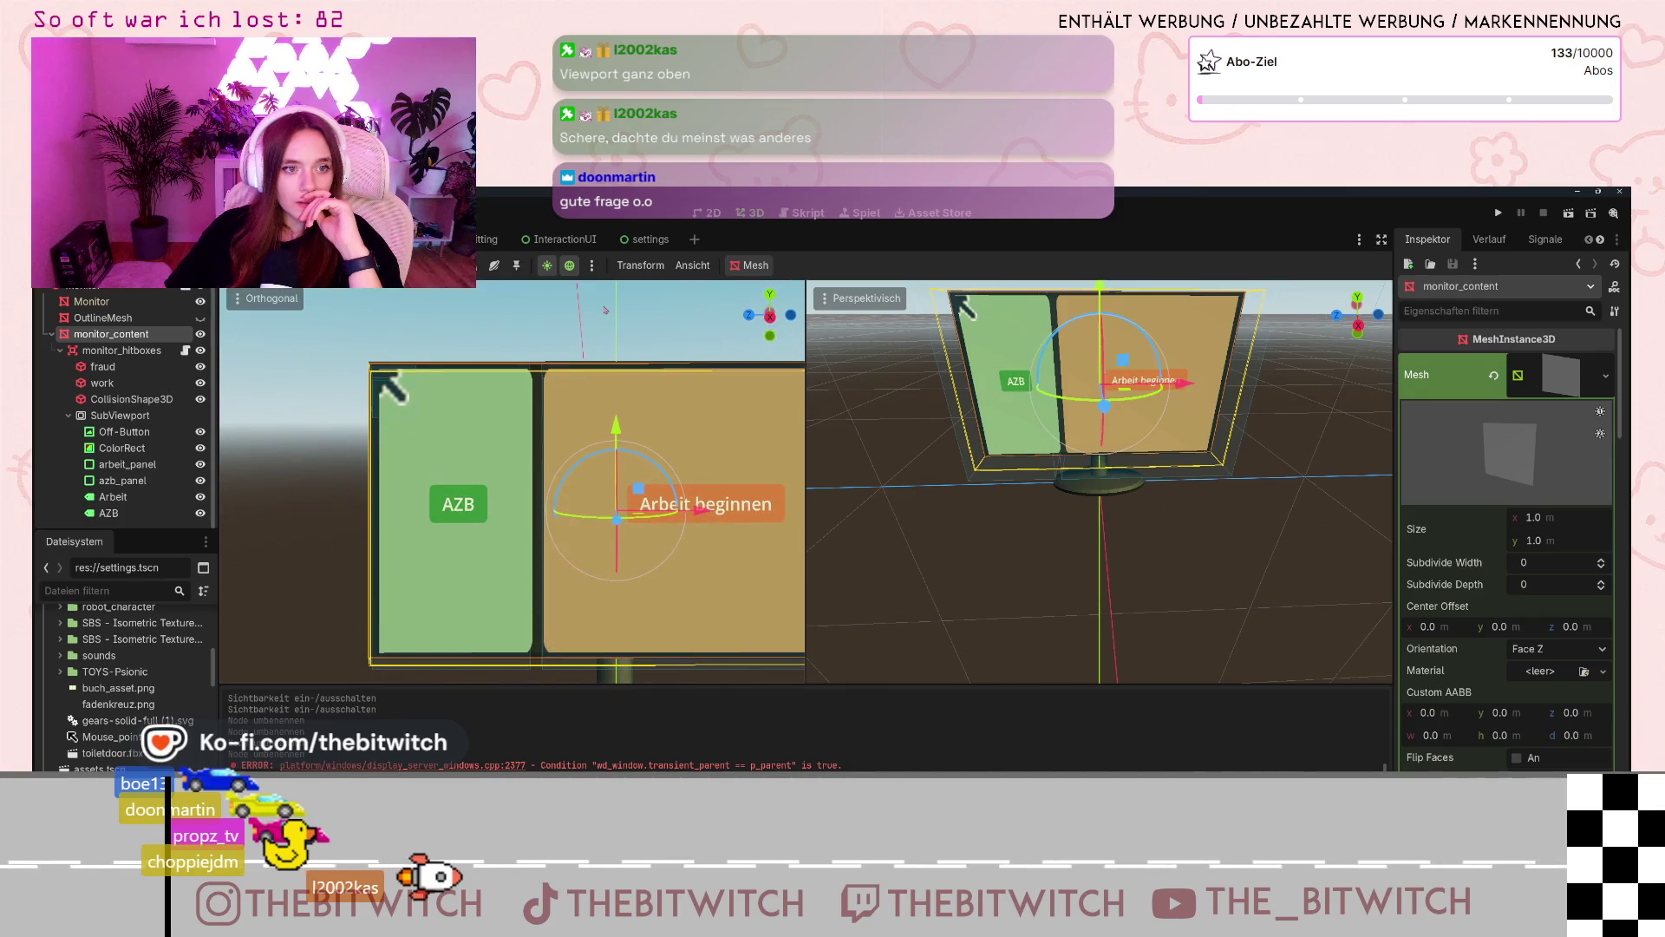
pyautogui.click(791, 314)
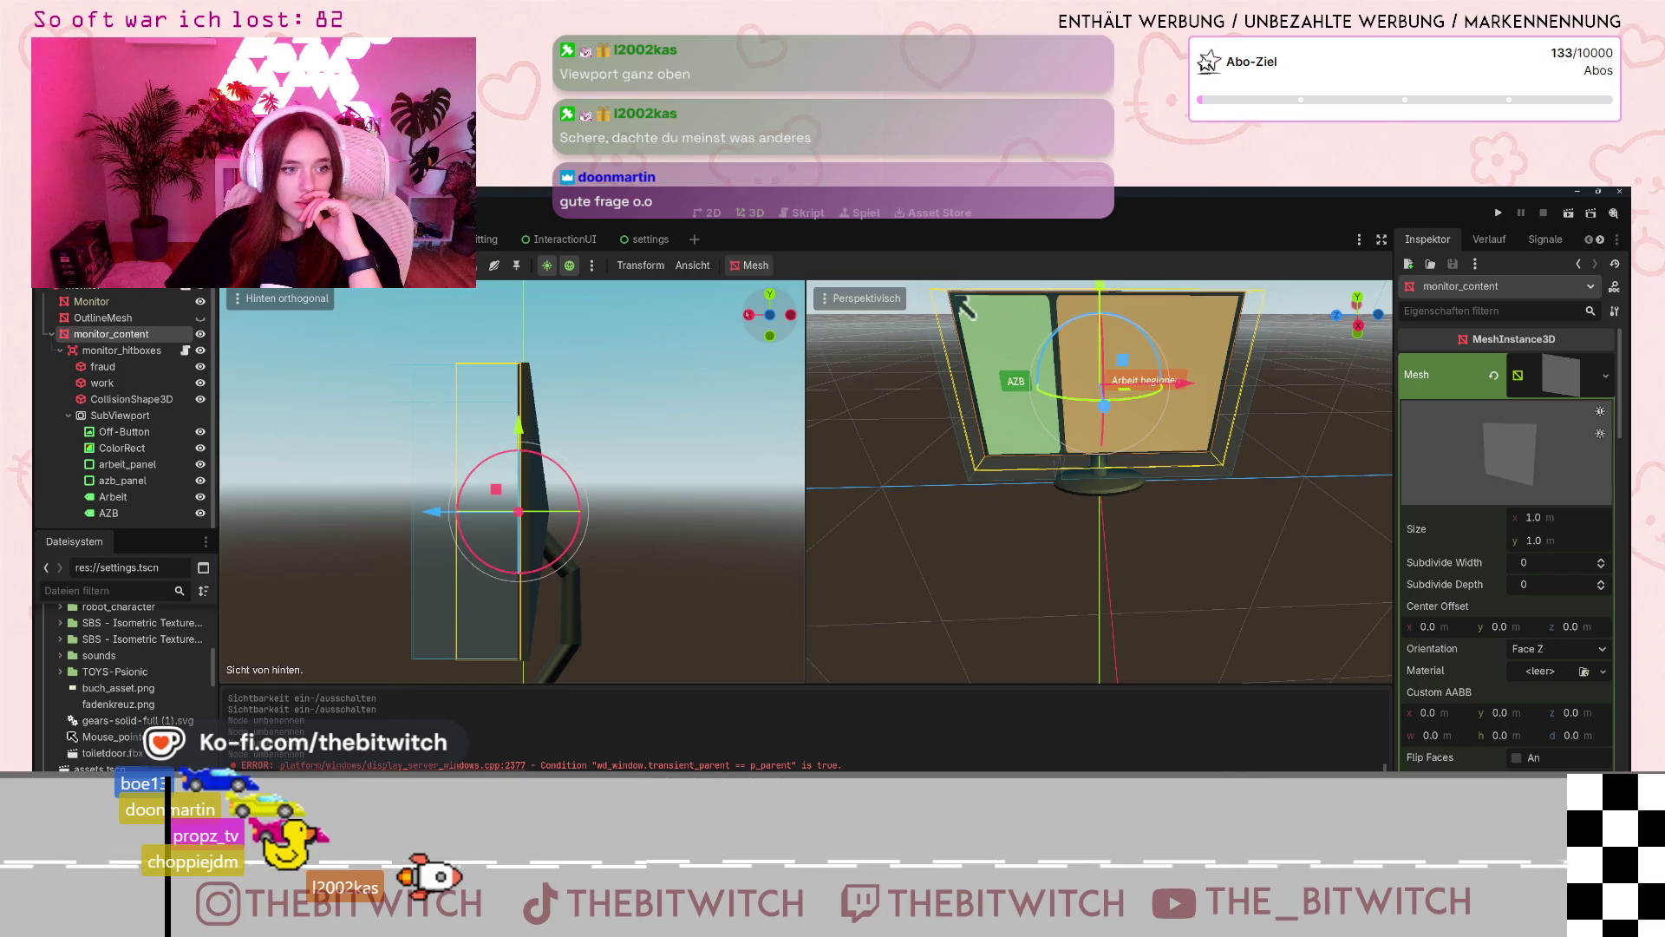
pyautogui.click(751, 315)
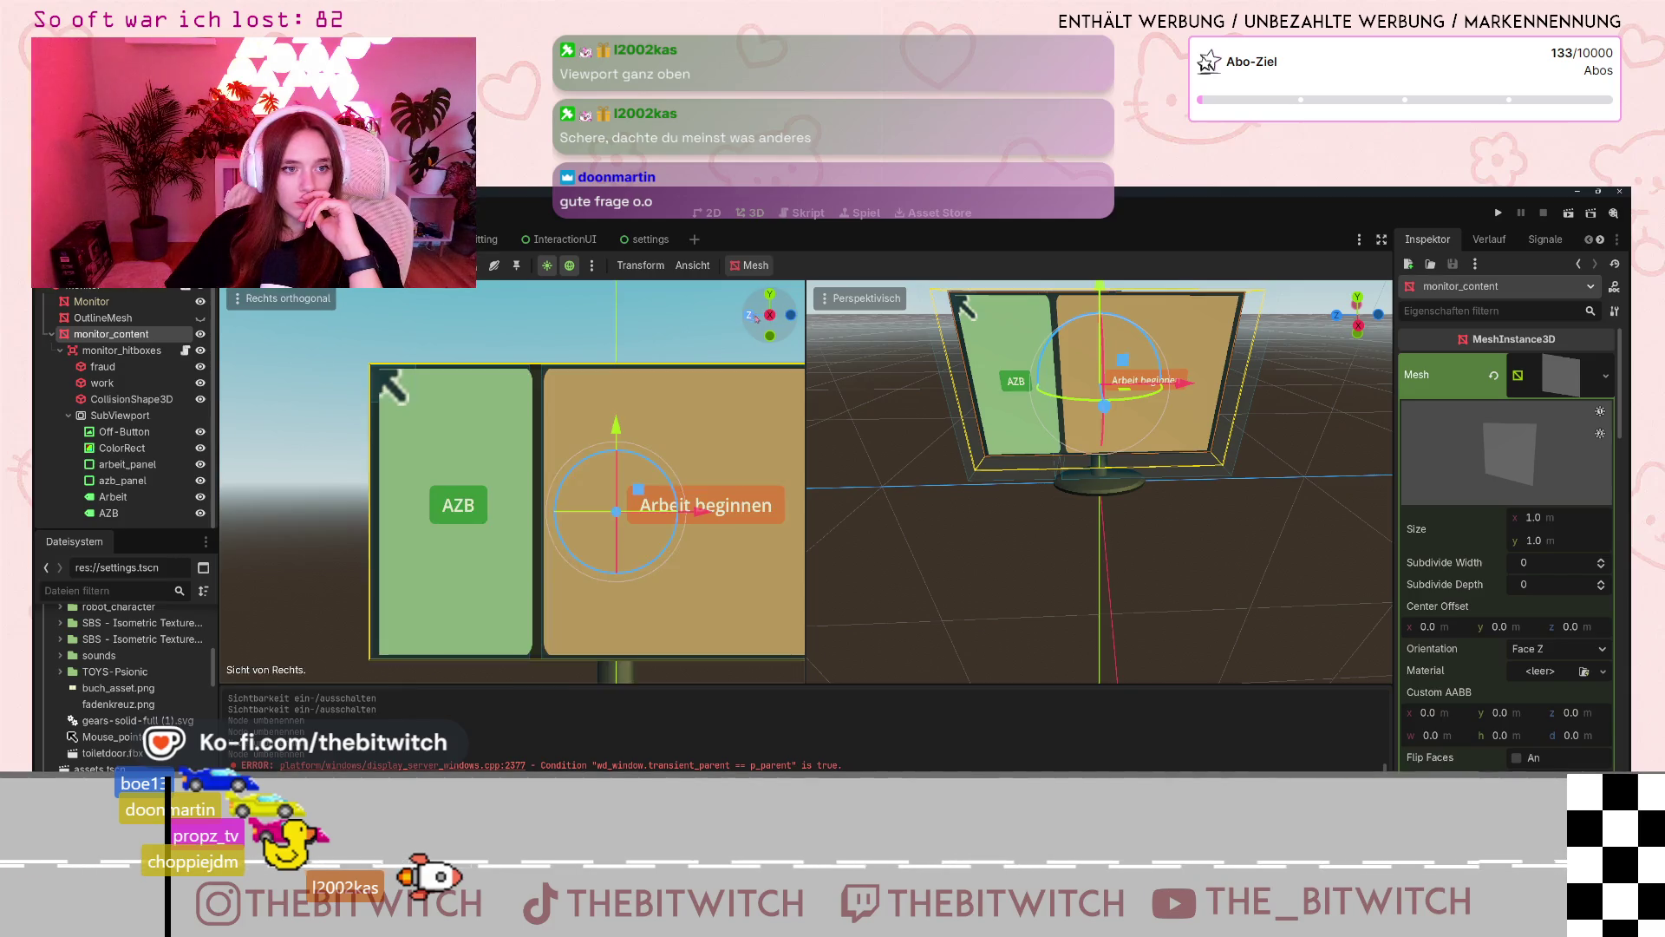
pyautogui.click(280, 297)
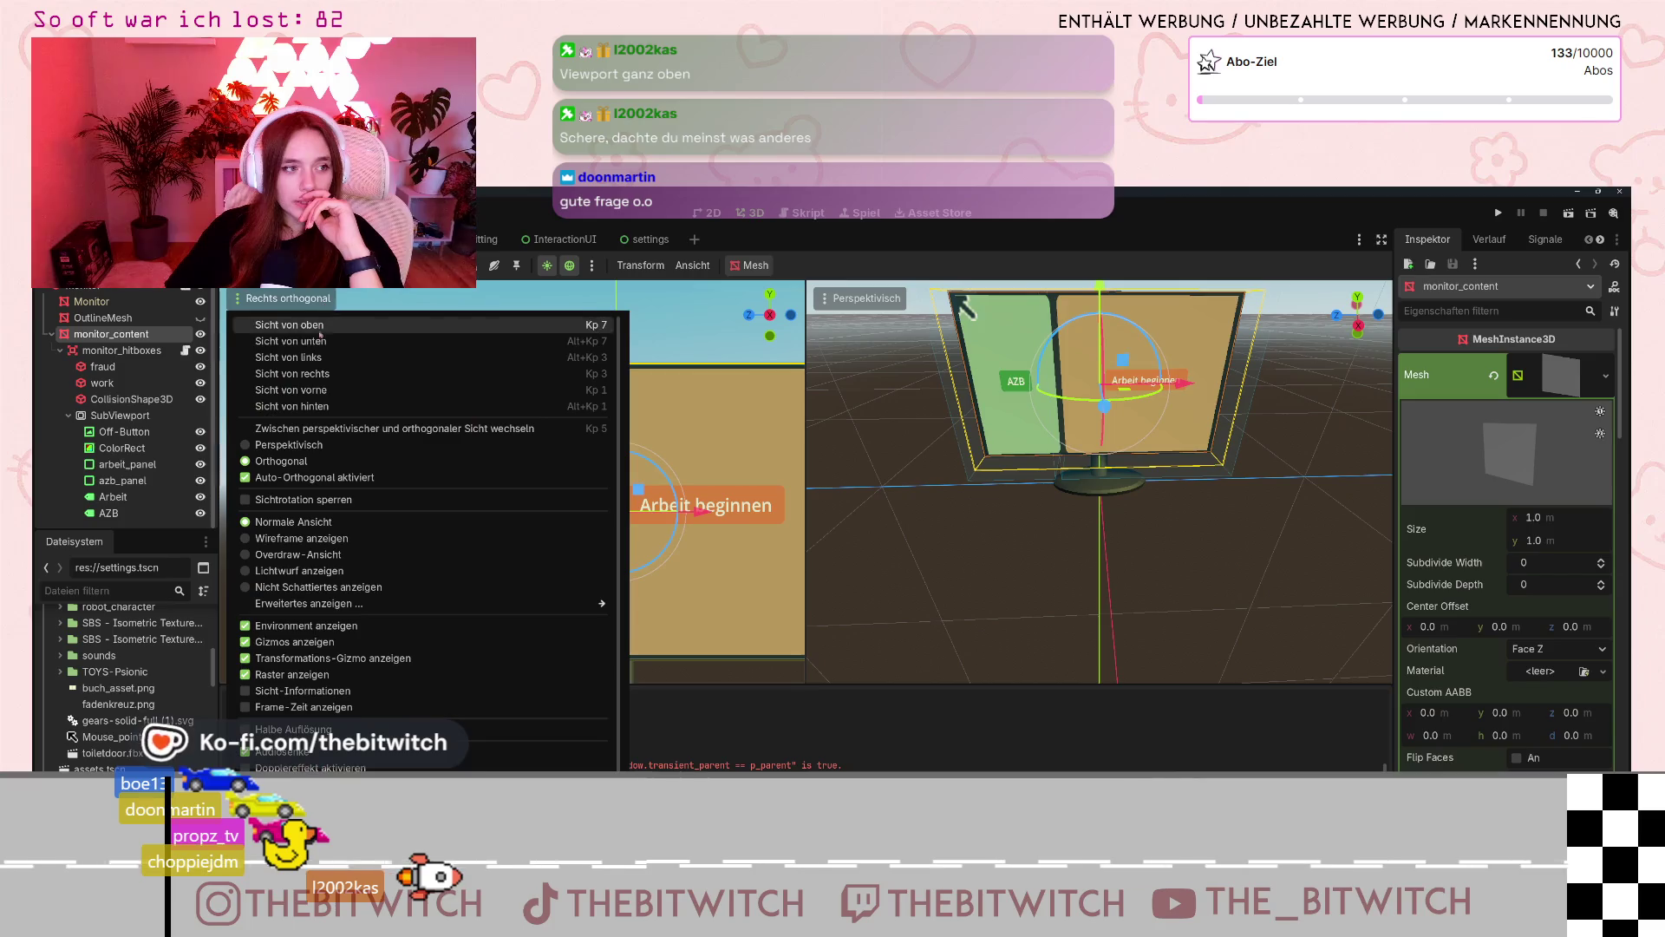
pyautogui.click(882, 408)
# - Set the left view to Perspektivisch and open monitor_hitboxes.gd in a floating, repositioned window
pyautogui.click(286, 297)
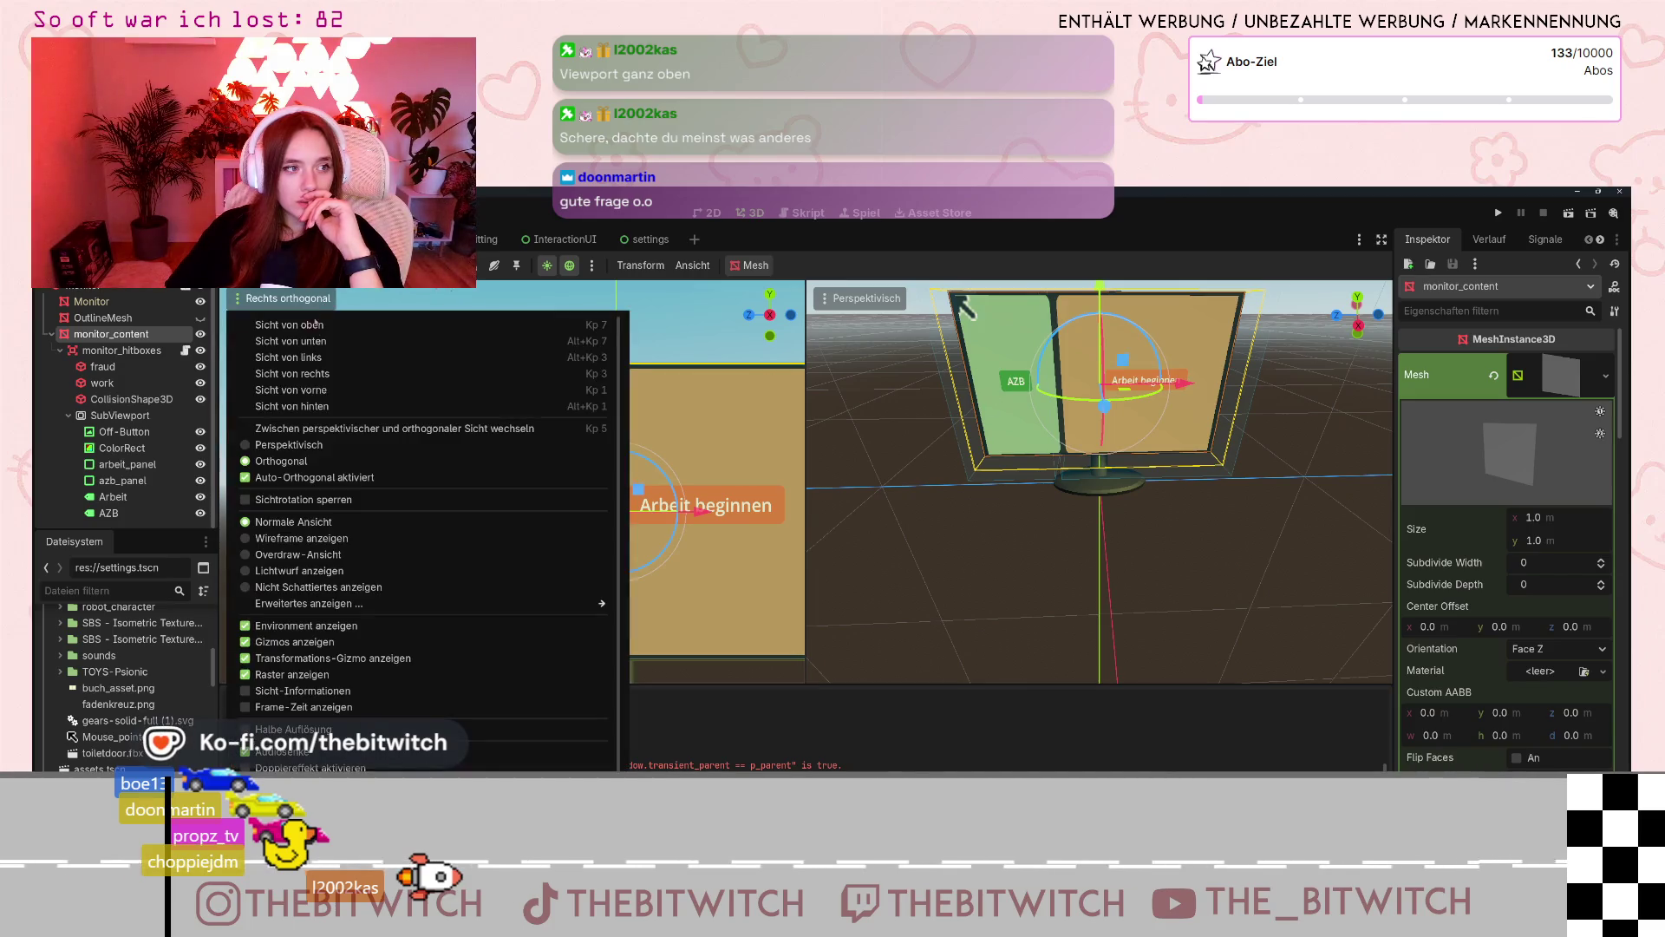
pyautogui.click(289, 444)
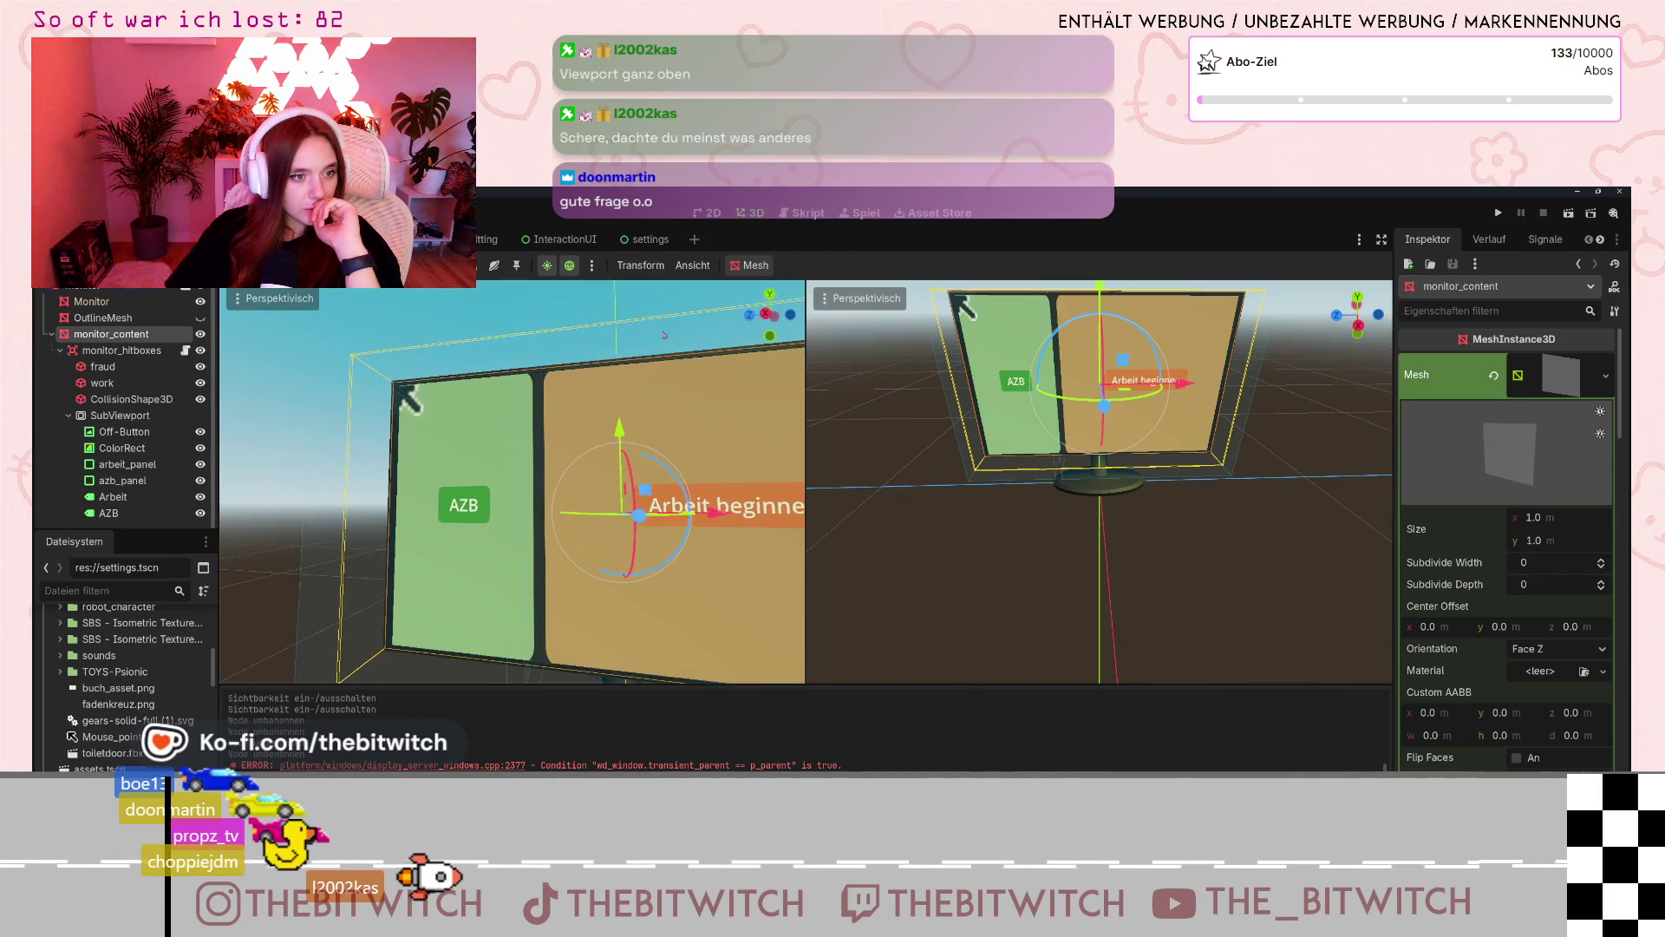
pyautogui.moveTo(685, 342); pyautogui.dragTo(711, 347)
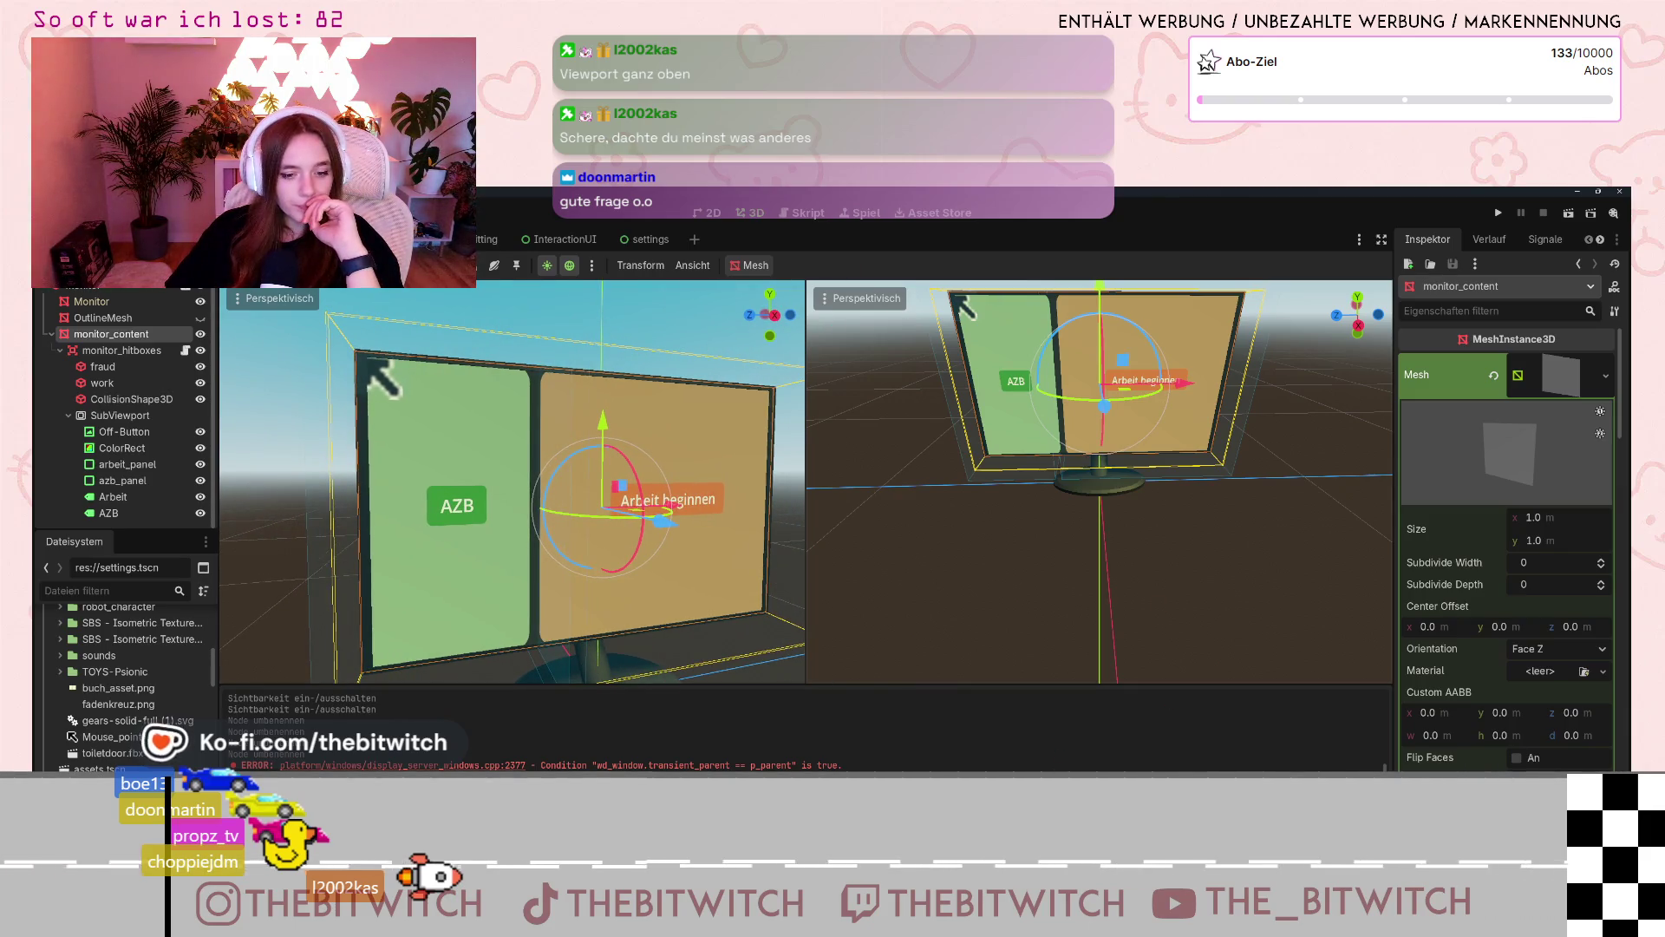
pyautogui.click(1170, 747)
pyautogui.moveTo(1223, 301); pyautogui.dragTo(1090, 271)
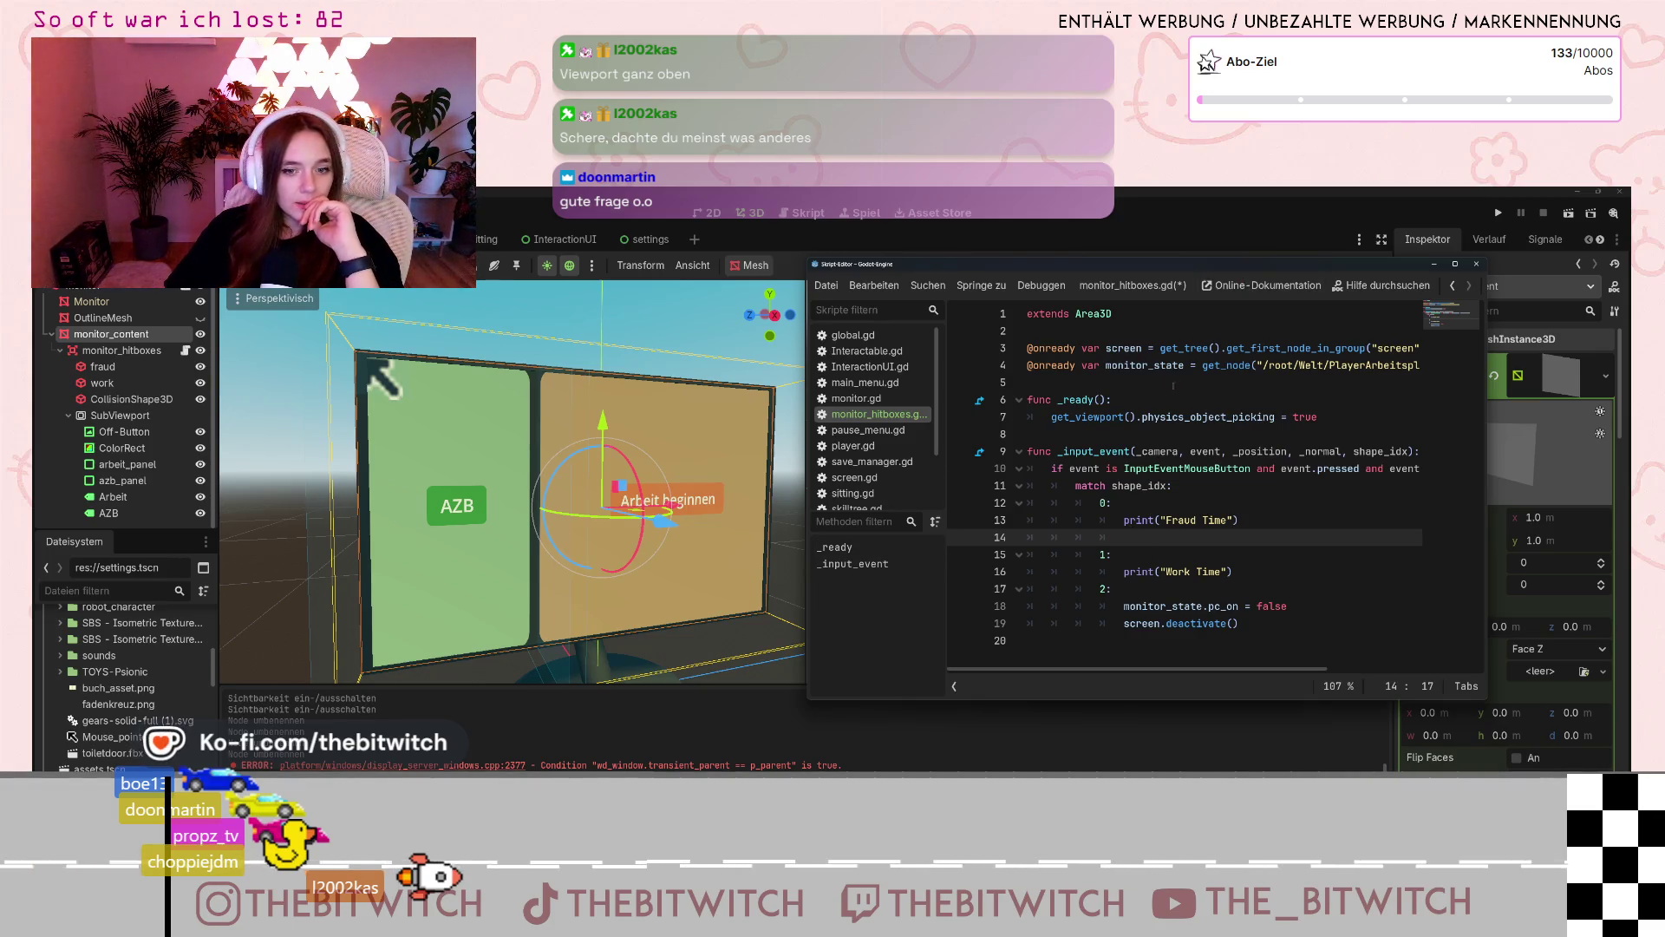
# - Narrow and reposition the script window, then select arbeit_panel to inspect its properties
pyautogui.moveTo(1488, 348); pyautogui.dragTo(1390, 347)
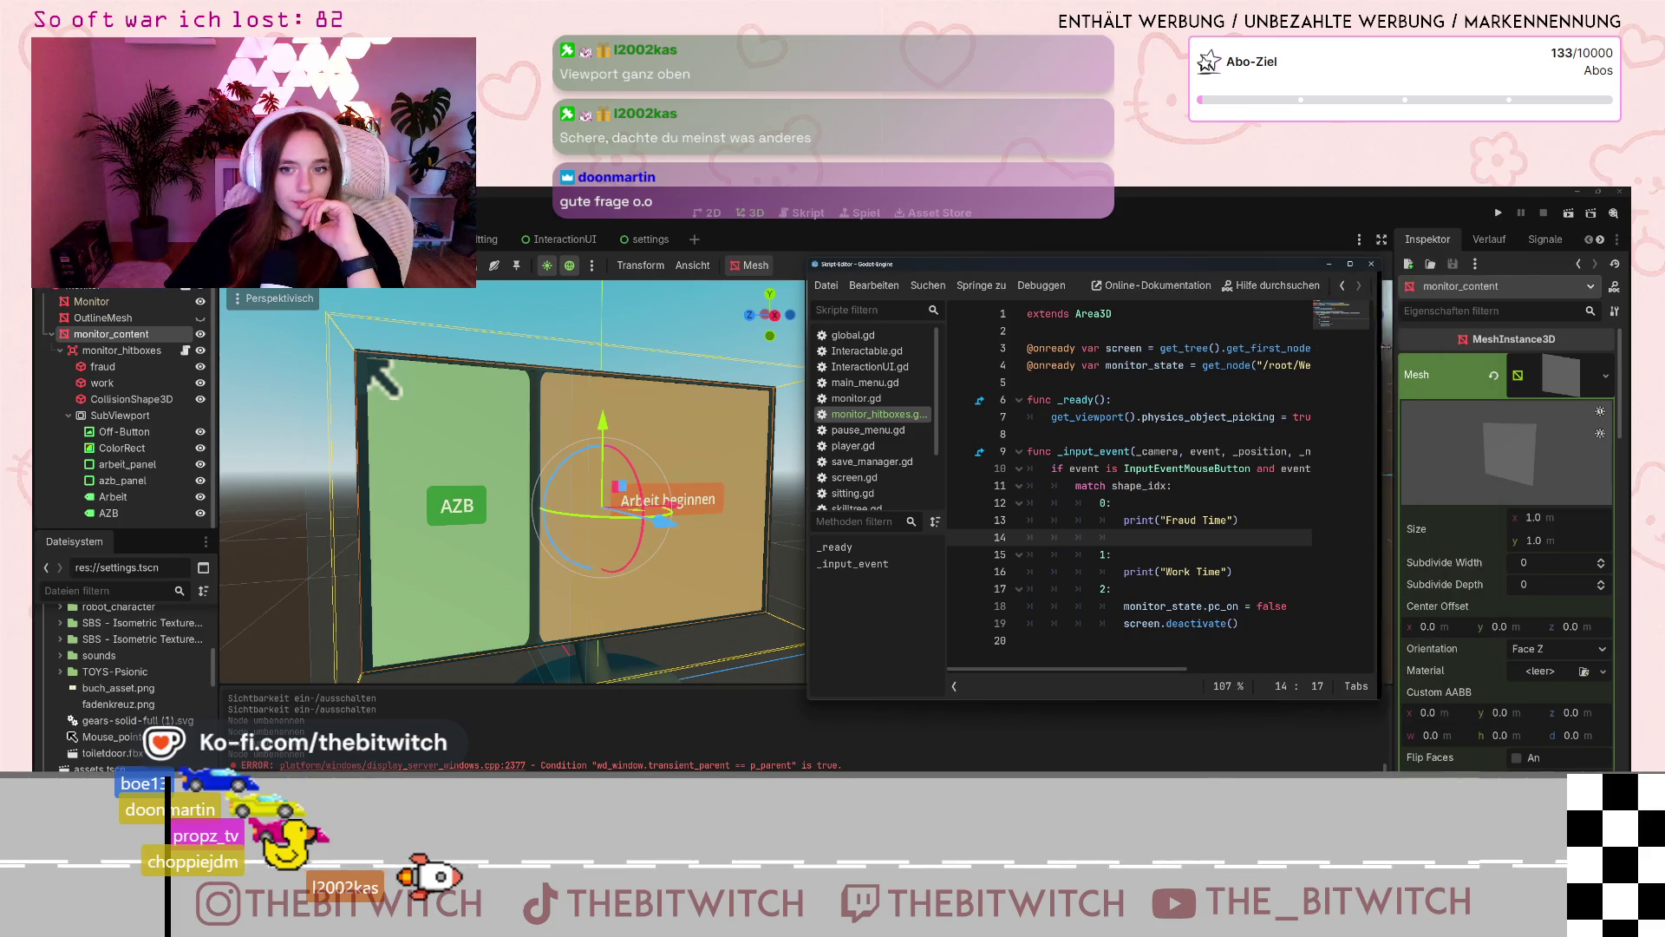
pyautogui.moveTo(1311, 267)
pyautogui.mouseDown()
pyautogui.moveTo(1328, 274)
pyautogui.moveTo(1303, 271)
pyautogui.mouseUp()
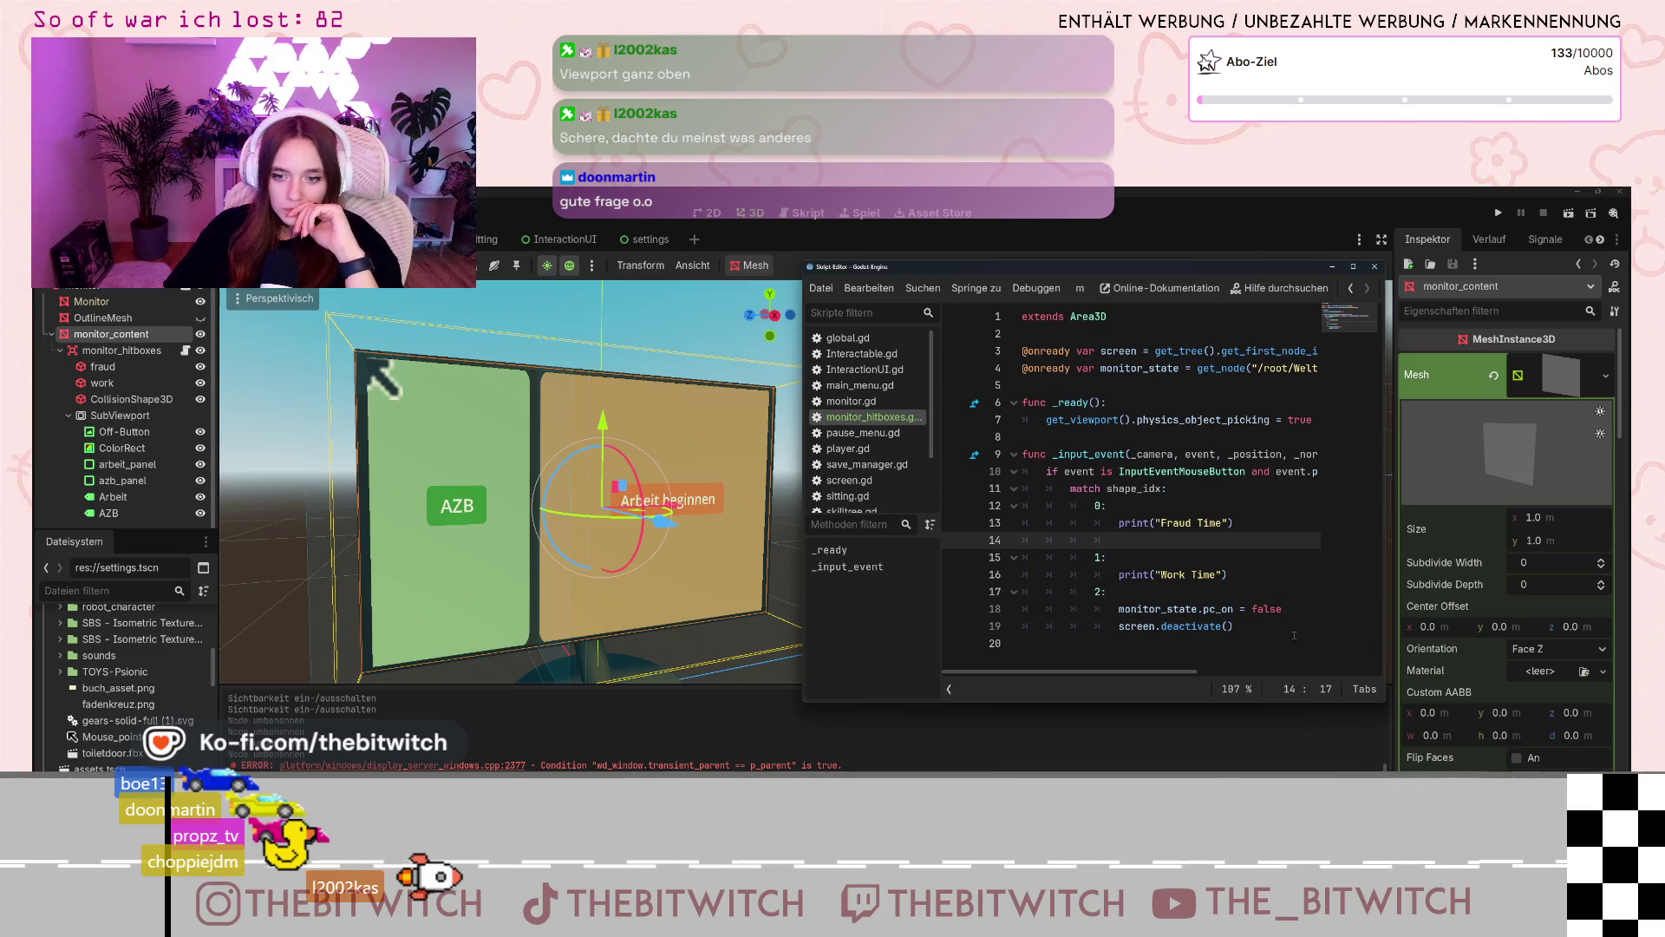
pyautogui.click(127, 465)
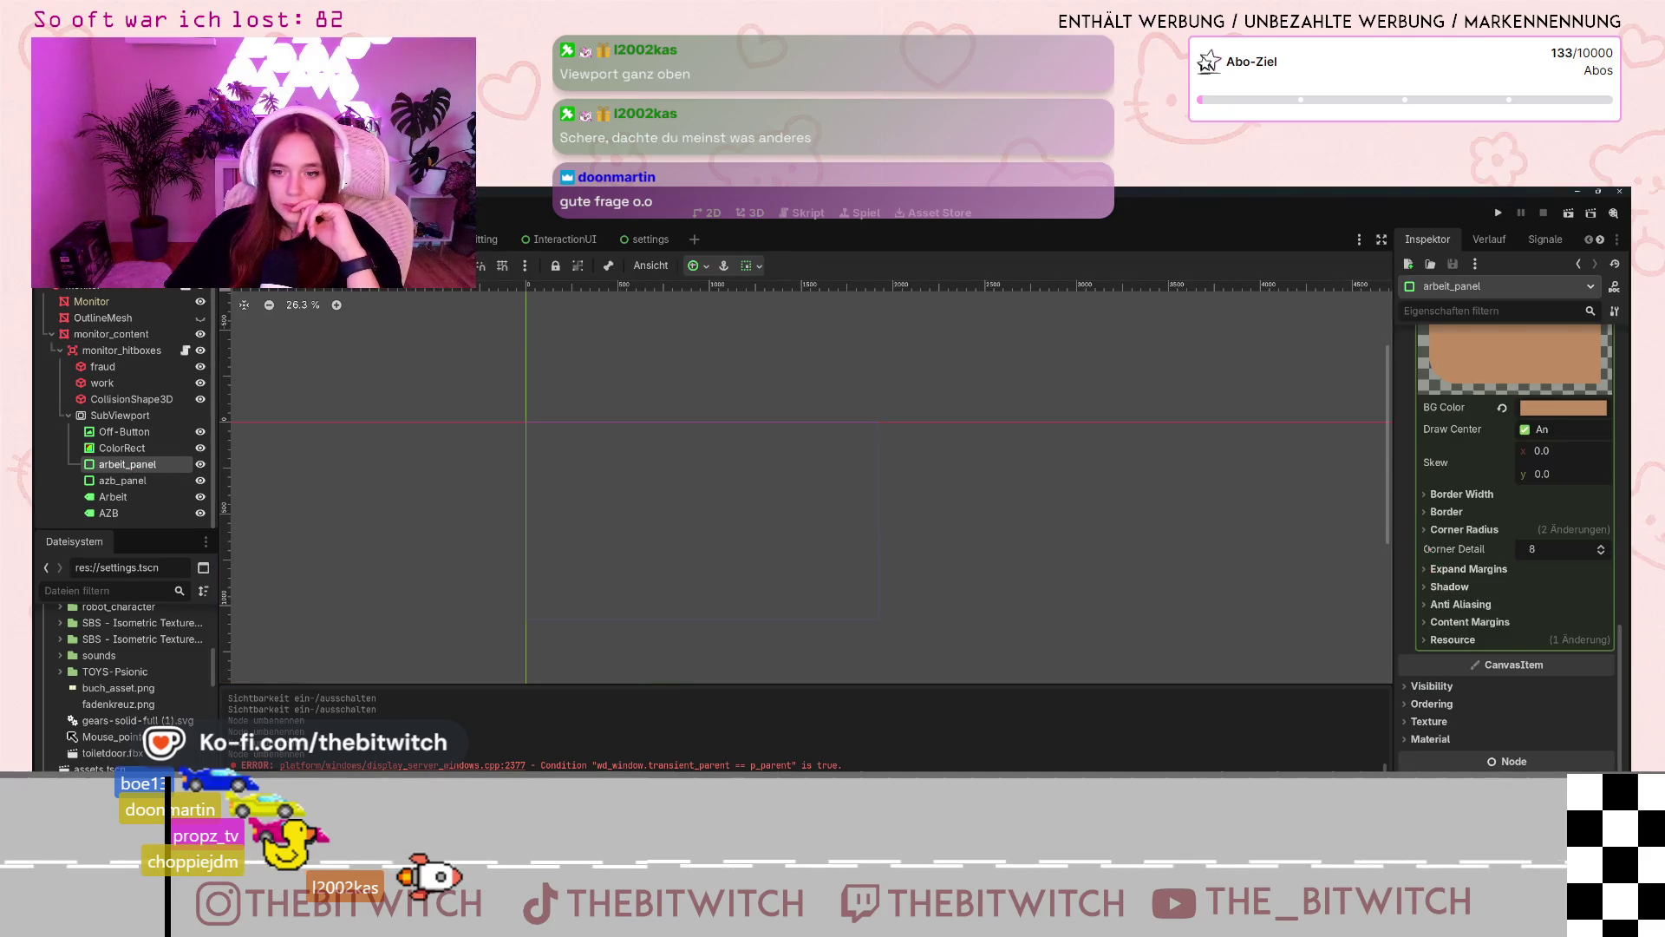
# - Scroll through arbeit_panel's Inspector properties, then return to the 3D view
pyautogui.scroll(3, 1445, 520)
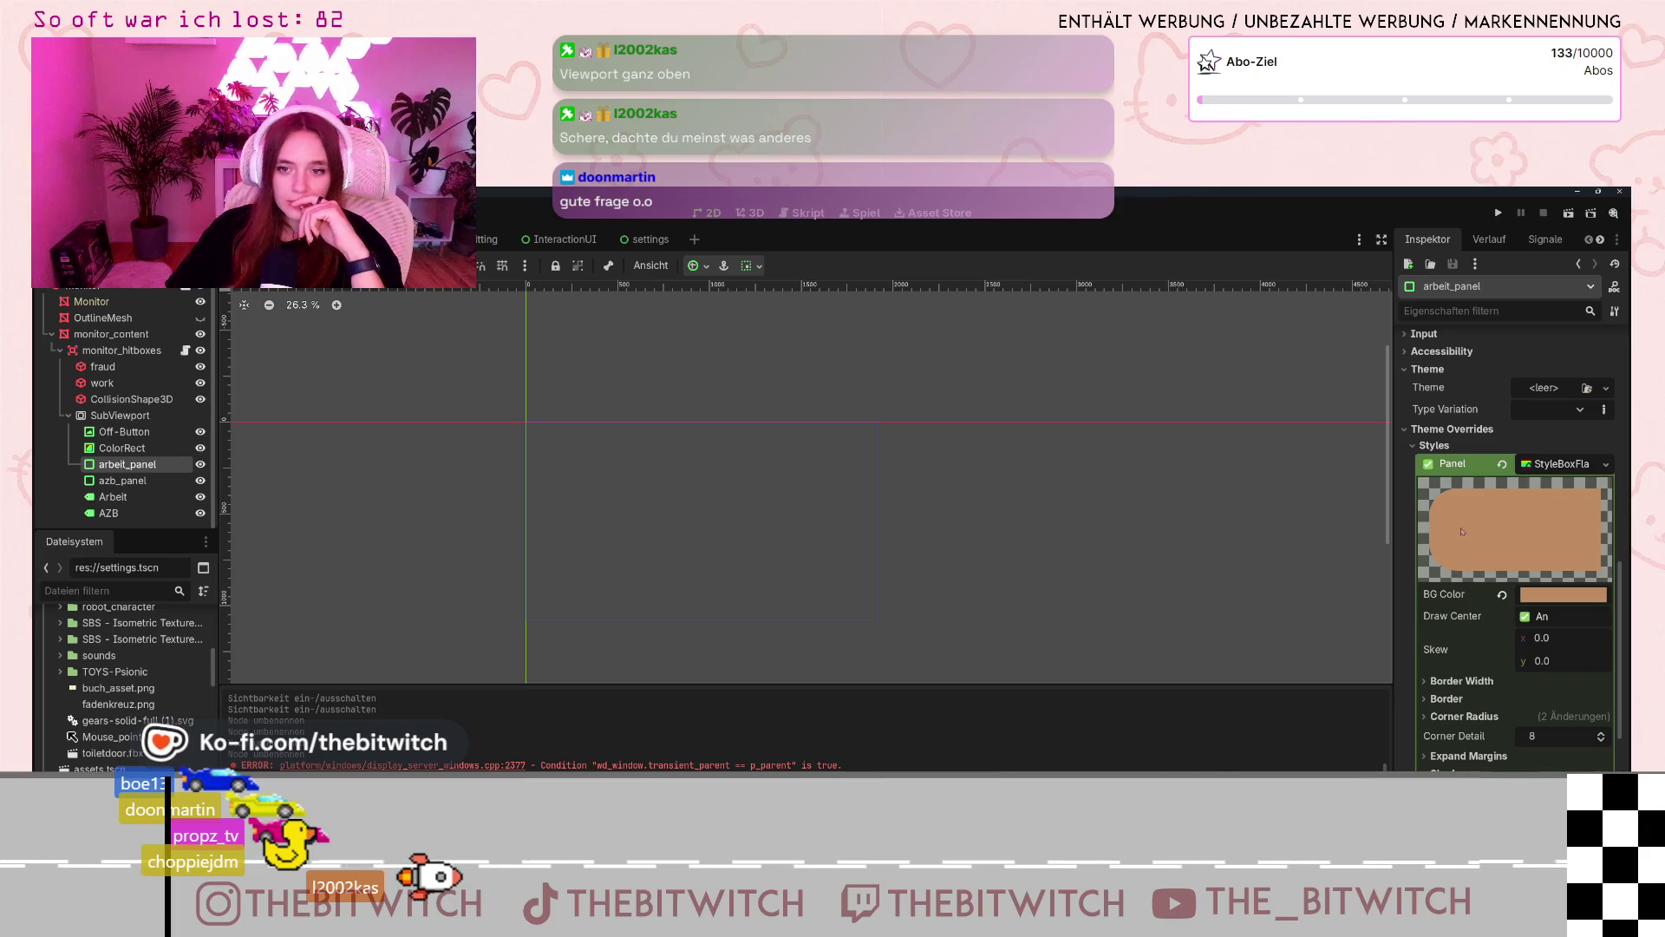
pyautogui.scroll(5, 1457, 640)
pyautogui.scroll(3, 1457, 639)
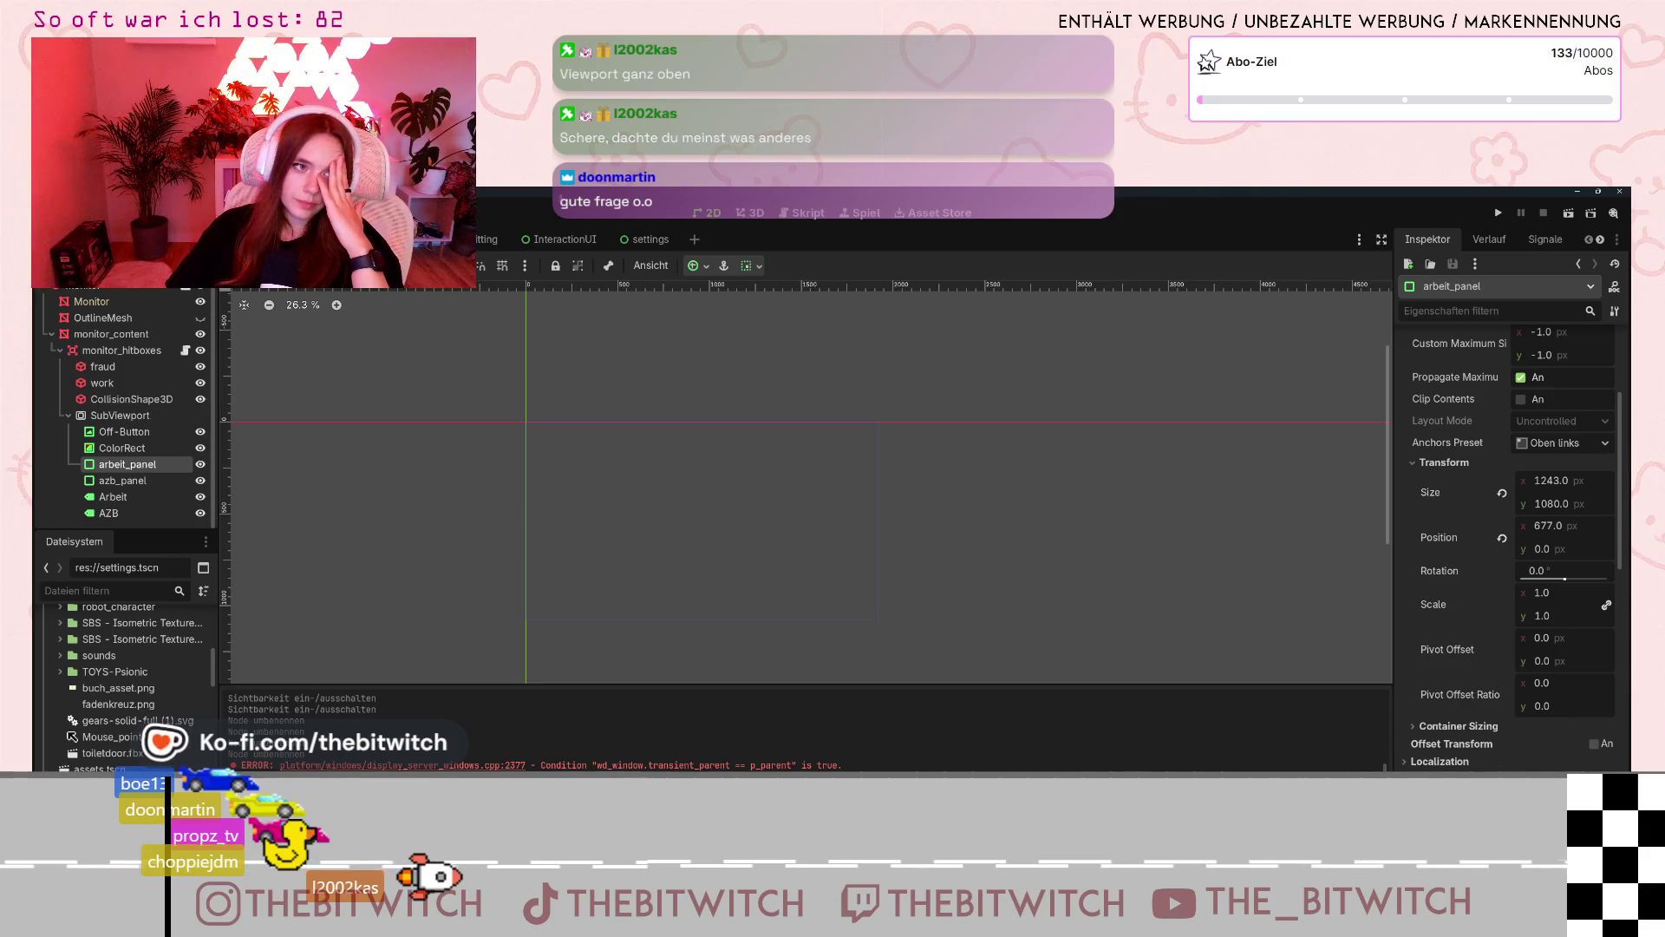
pyautogui.hotkey('ctrl', 'F2')
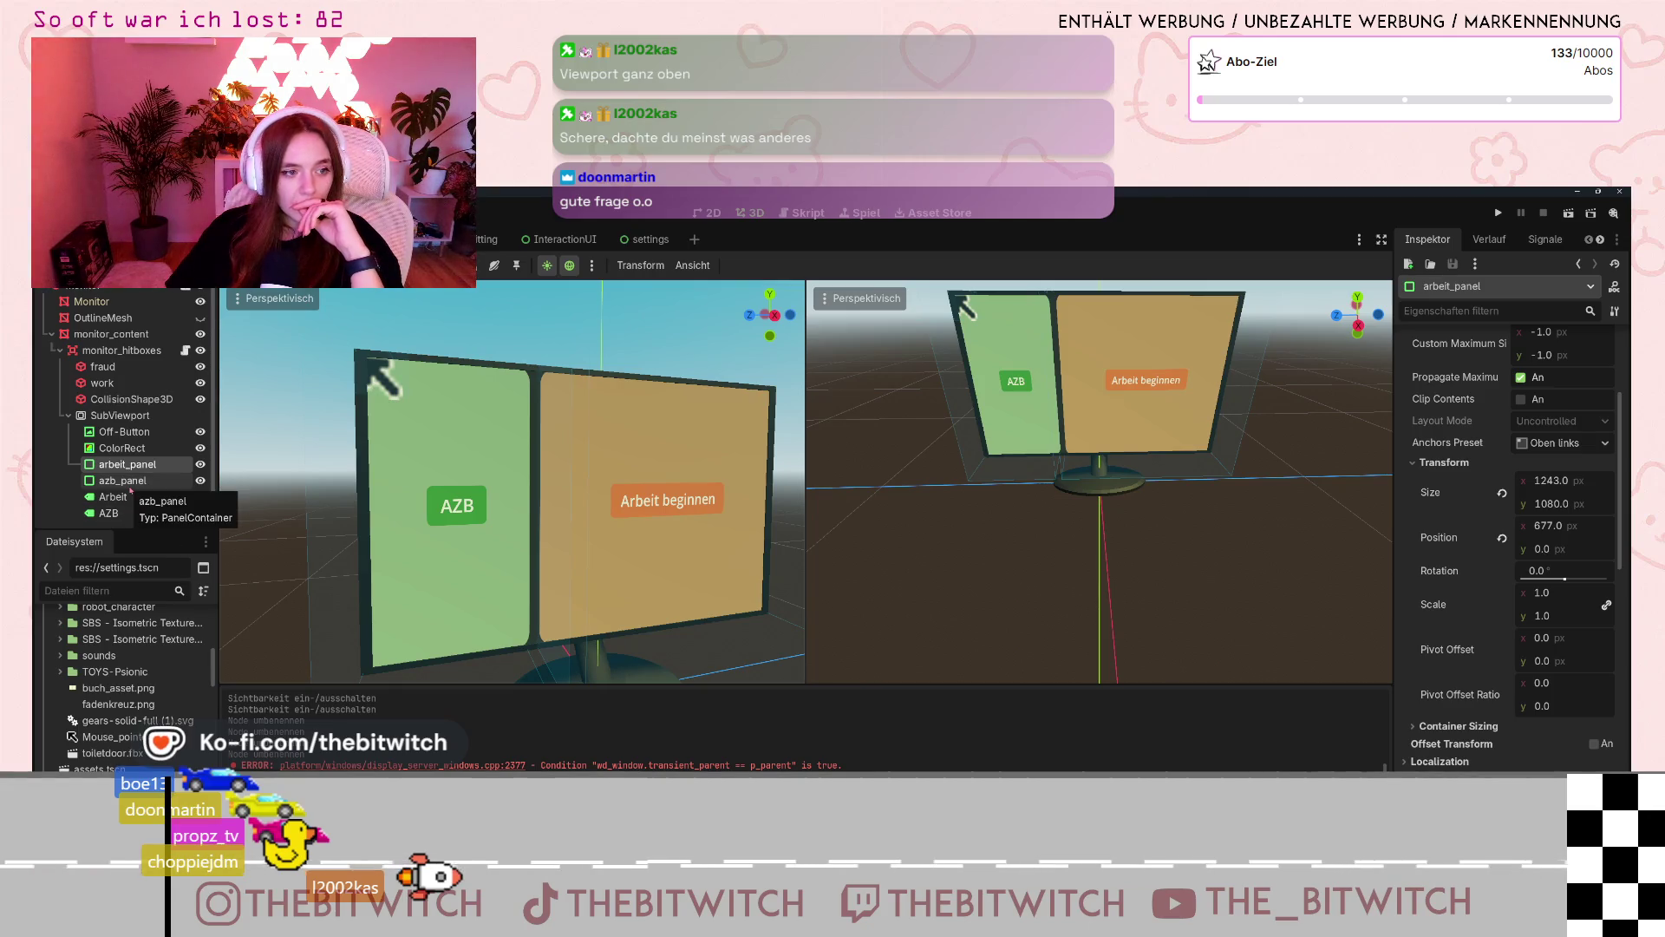
# - Select azb_panel, copy its Size x value 632.0, and bring back monitor_hitboxes.gd
pyautogui.click(130, 488)
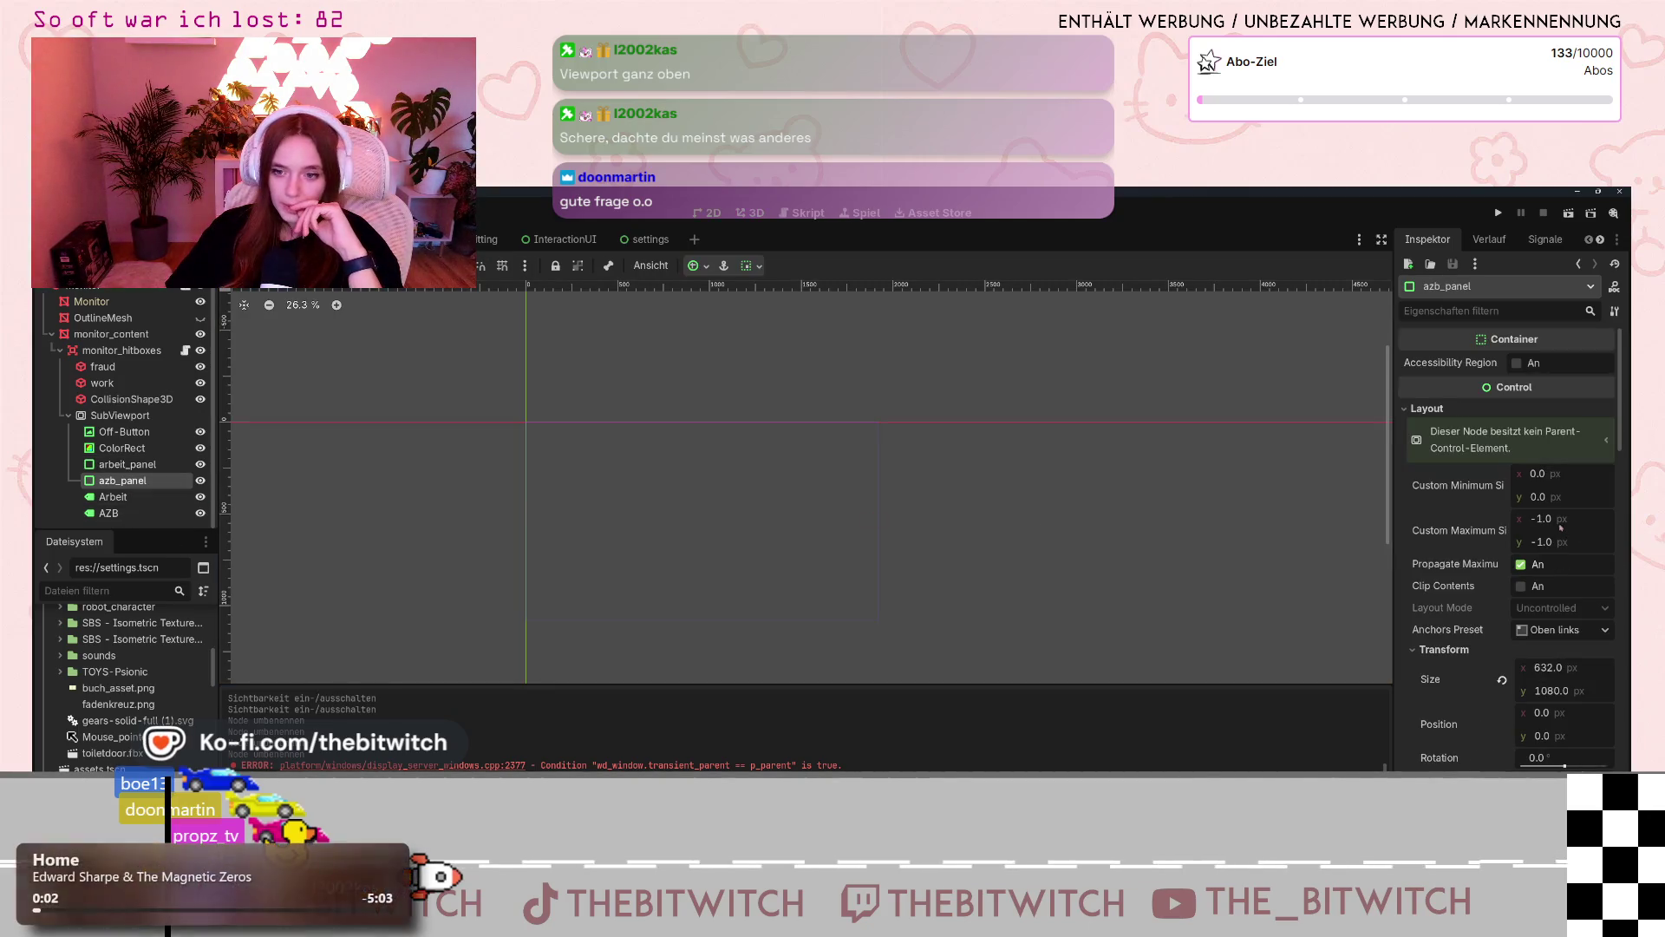
pyautogui.scroll(-2, 1447, 544)
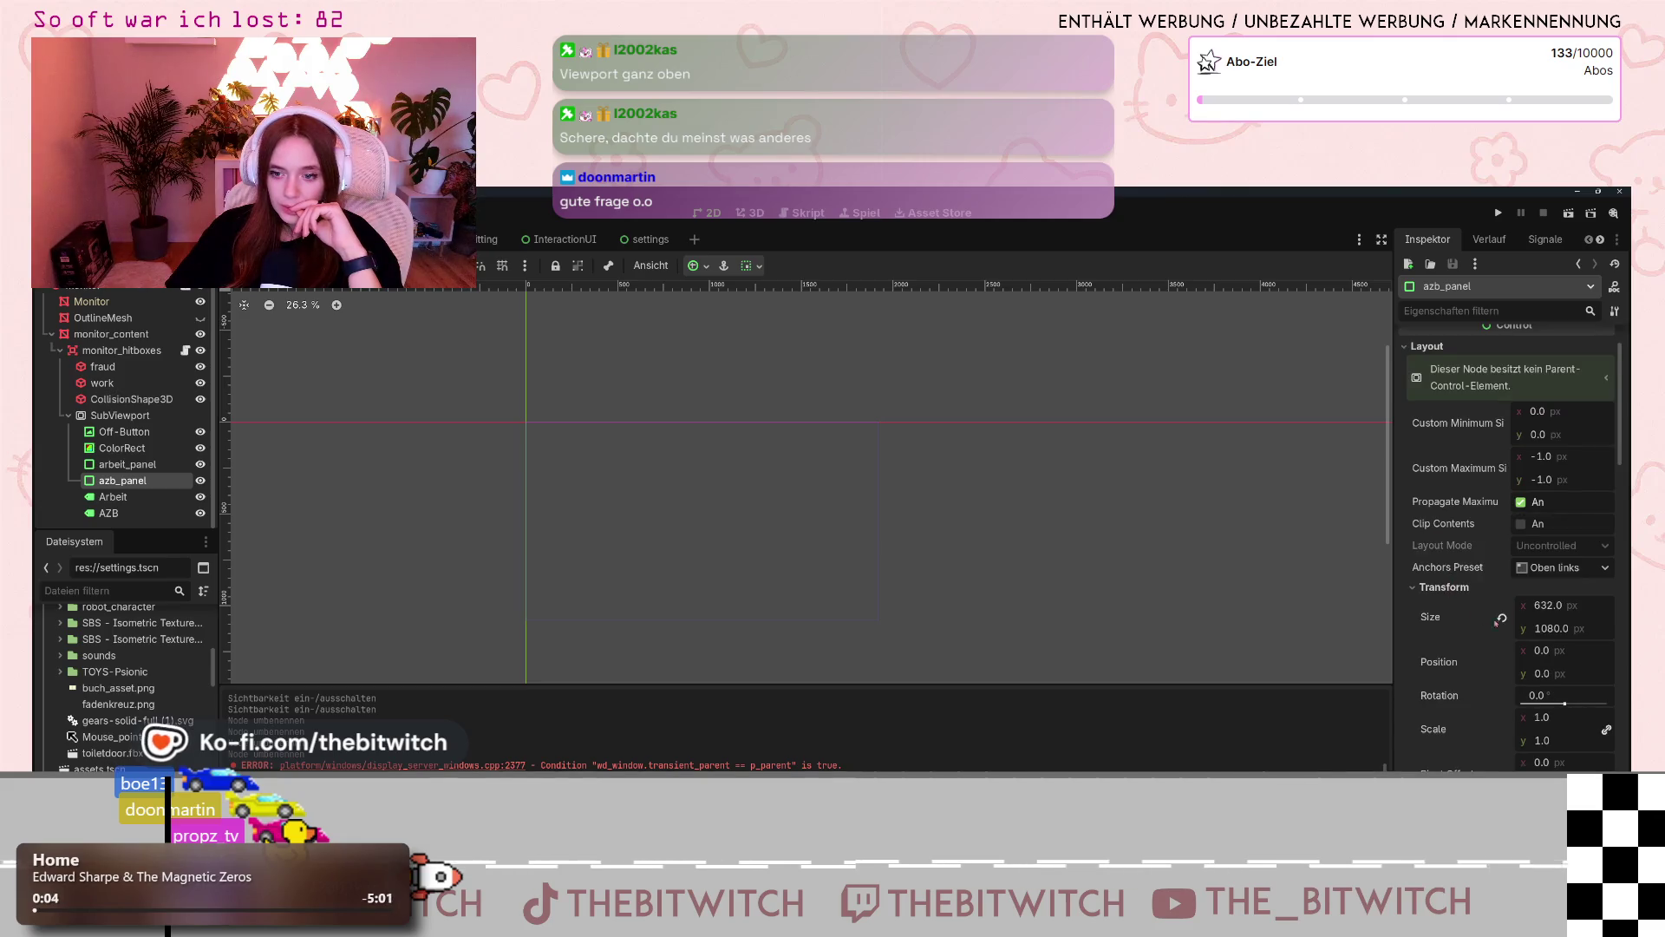
pyautogui.click(1548, 605)
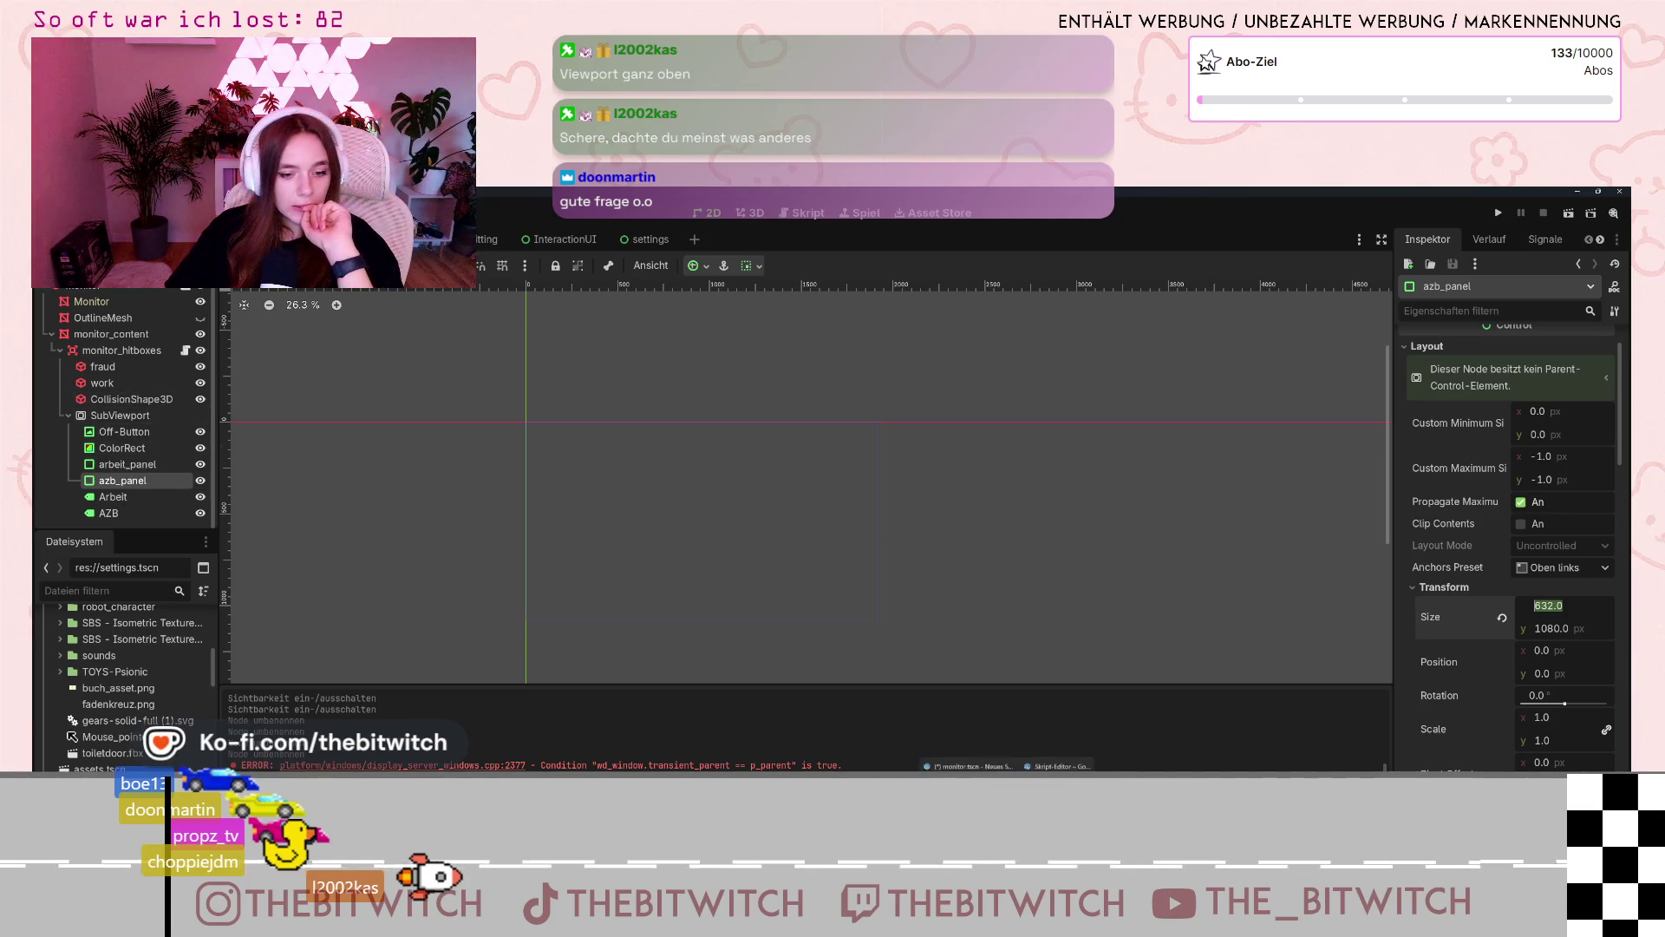
pyautogui.hotkey('ctrl', 'F3')
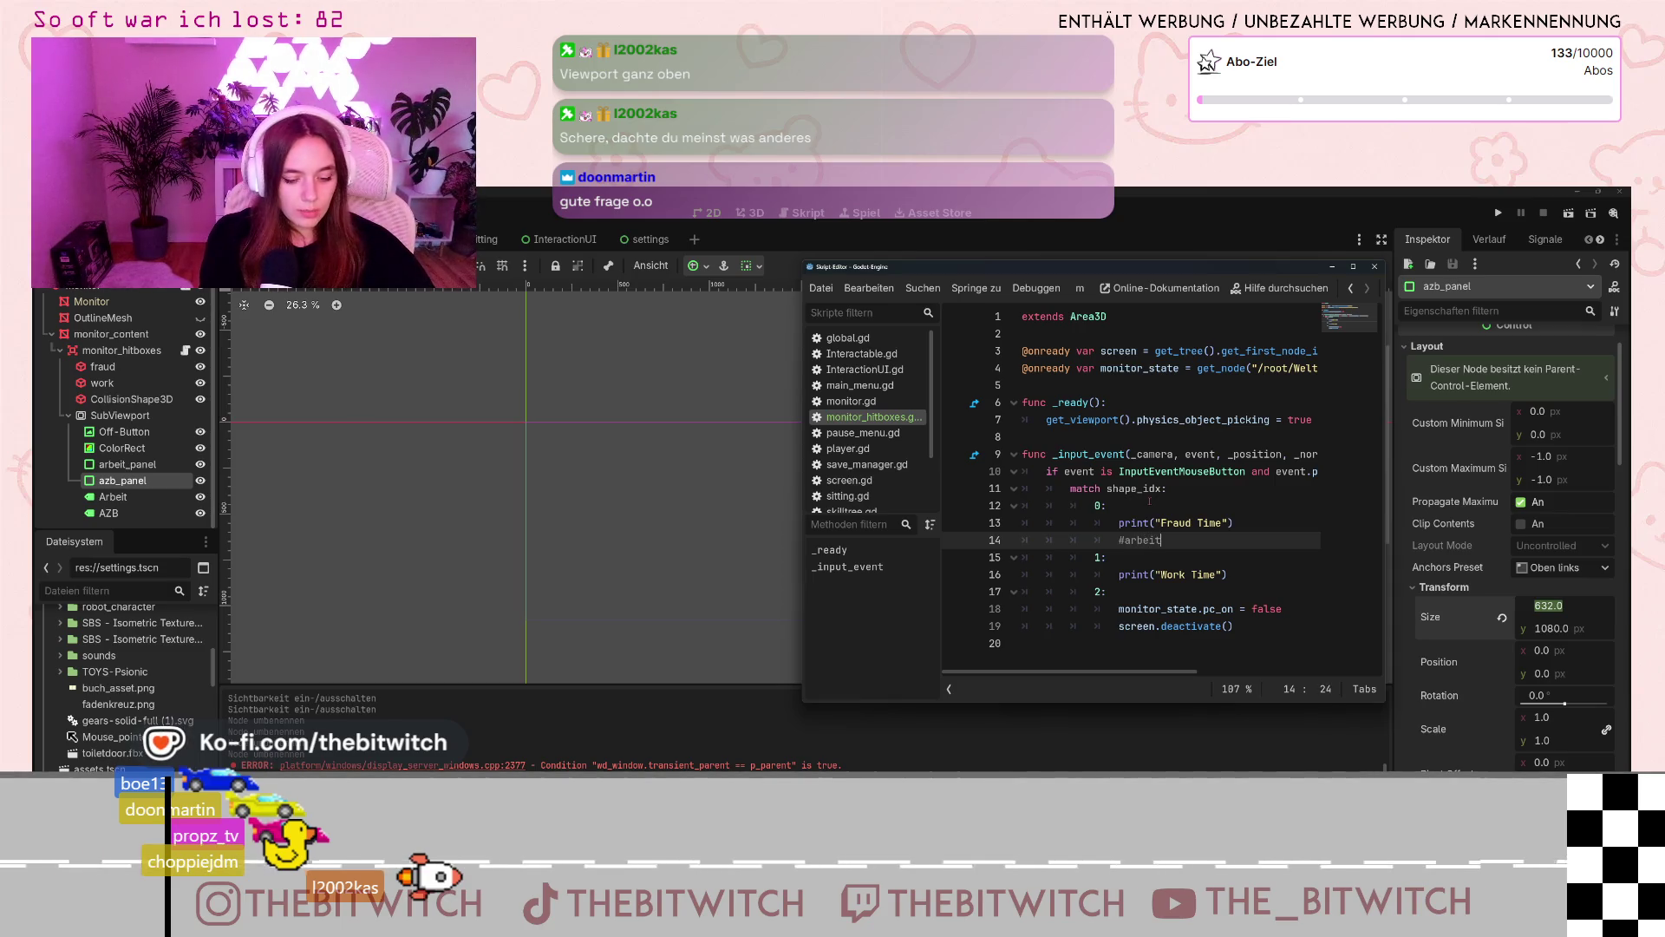
pyautogui.write('#arbeit_panel')
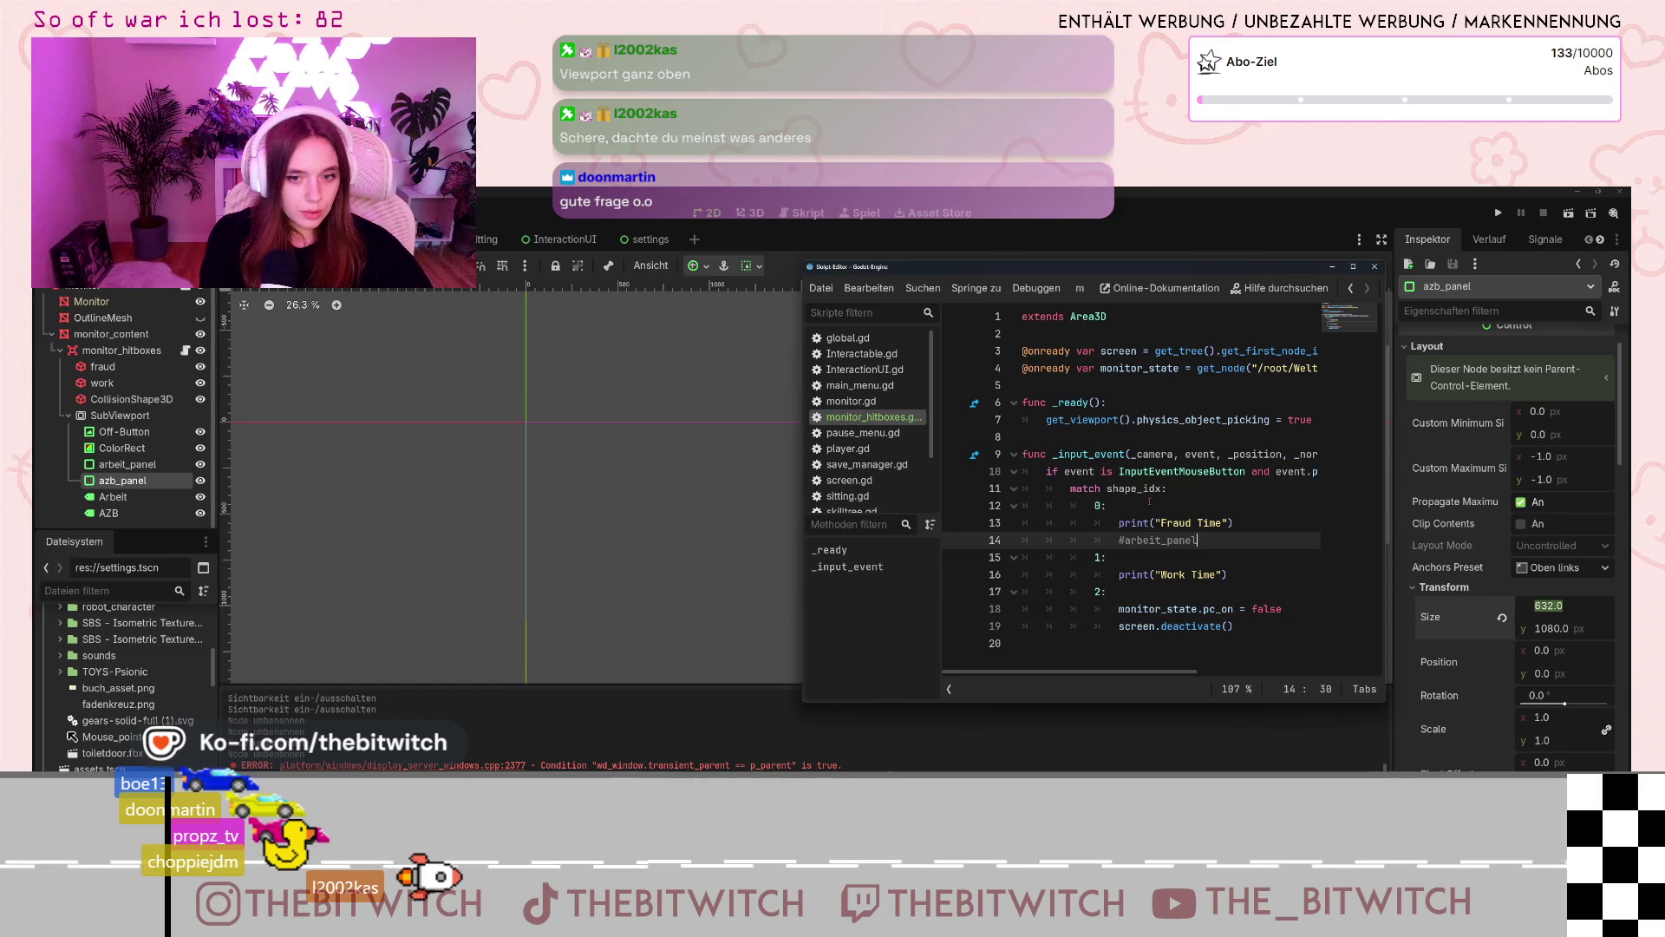
# - Complete line 14's comment as '#arbeit_panel size x 632.0', then go to line 11's end
pyautogui.write('size x 632.0')
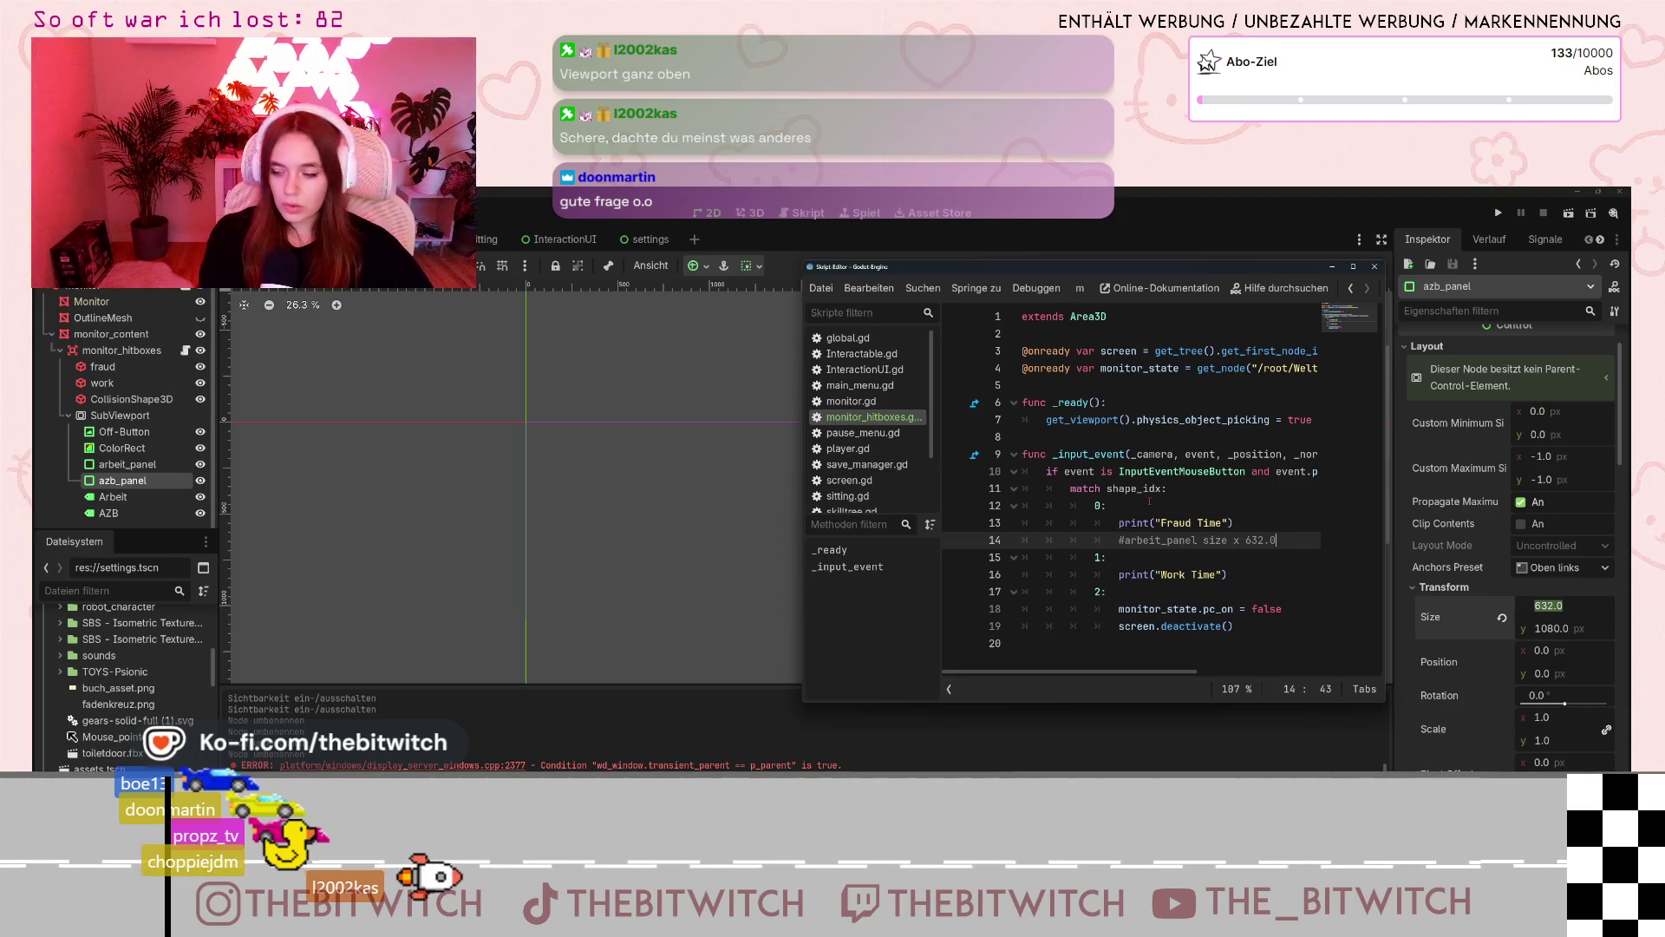
pyautogui.click(1277, 487)
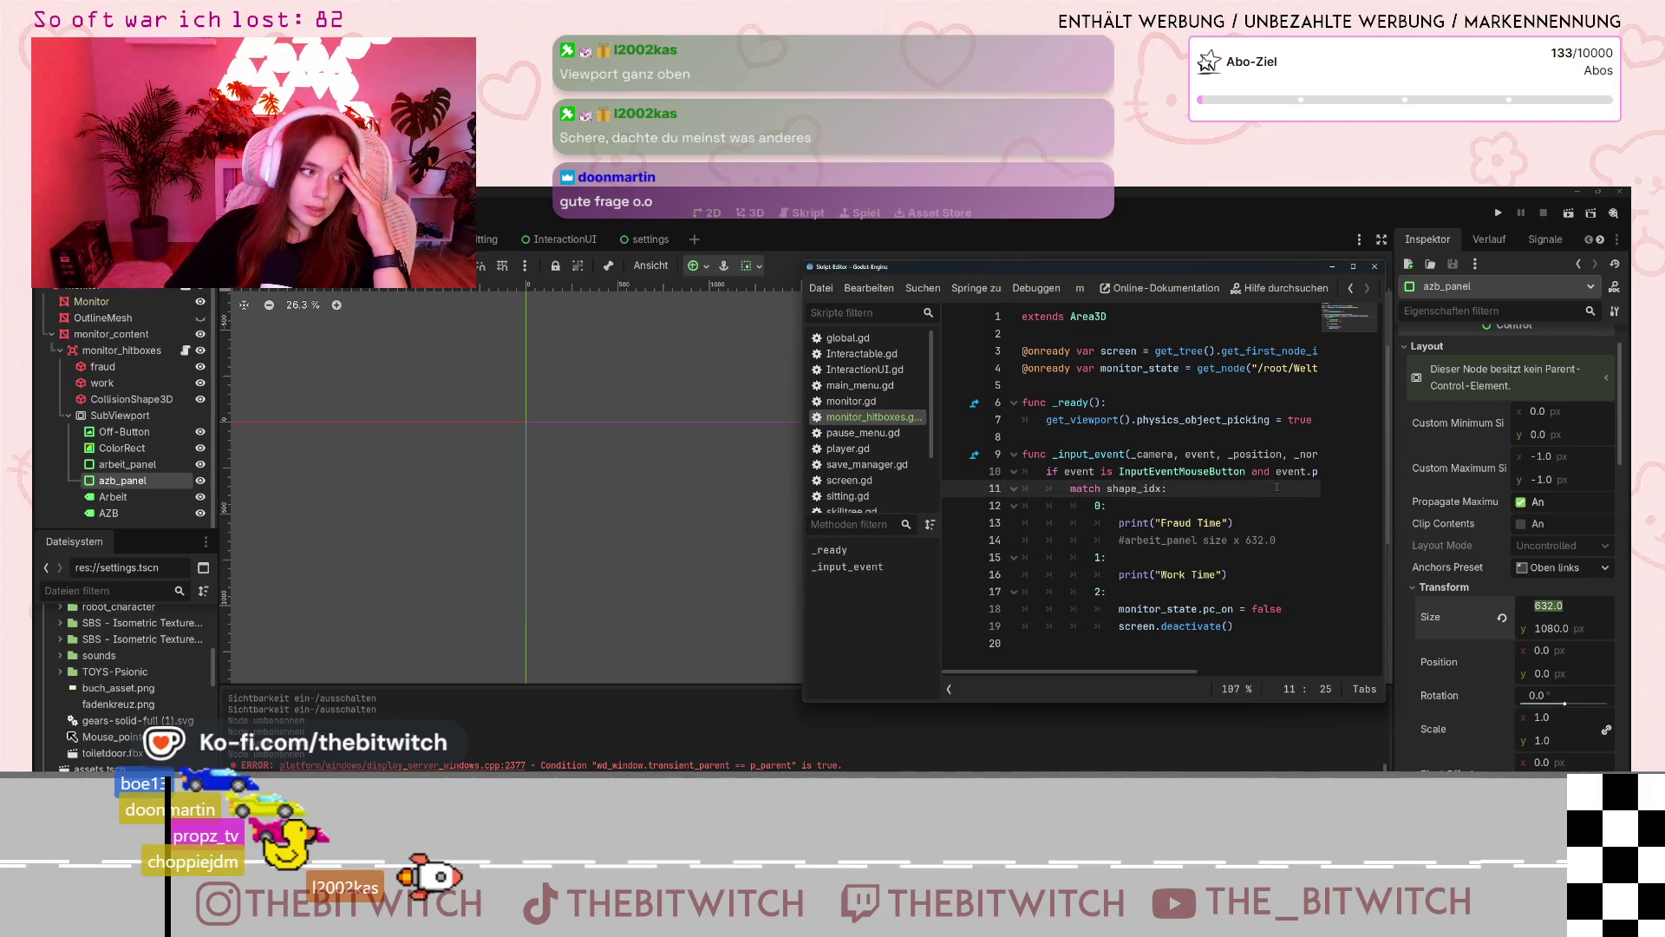